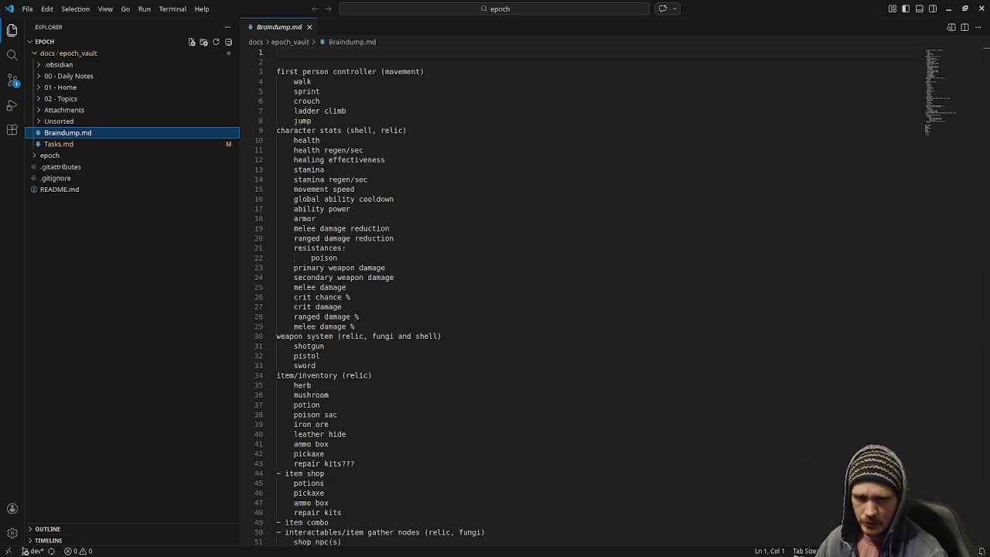
Step: In the notes list, select the movement items walk through jump, then the entries upward from line 73
key("alt+Tab")
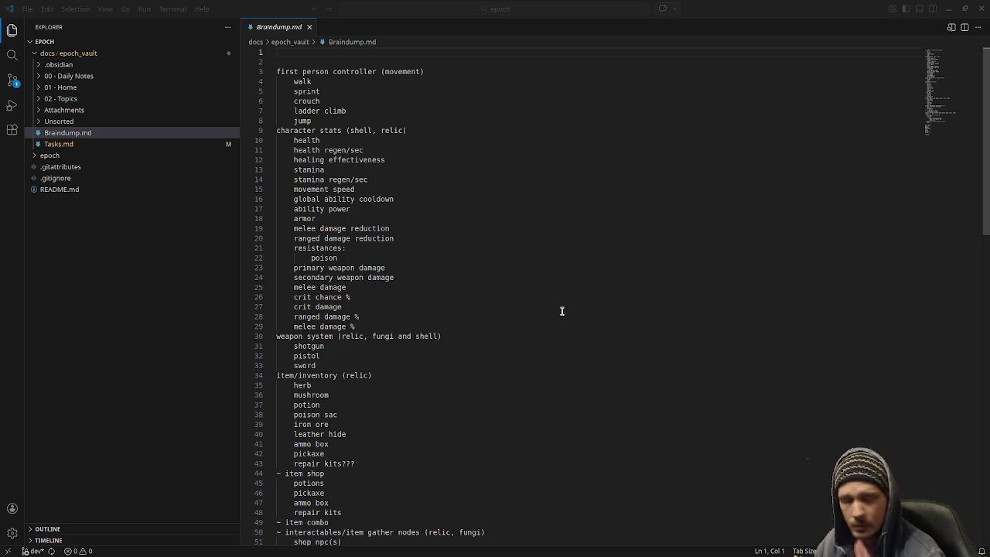
left_click(475, 356)
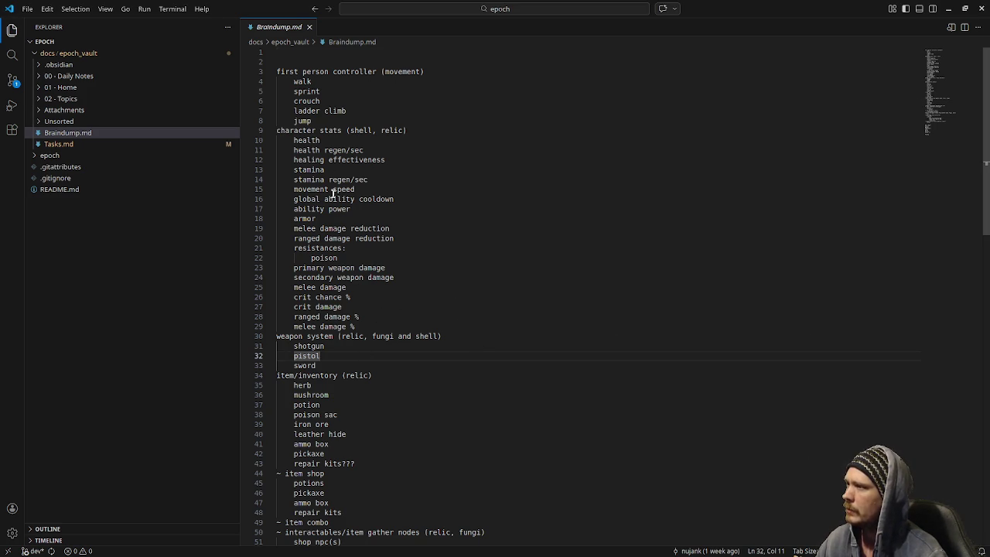
left_click_drag(294, 82, 326, 119)
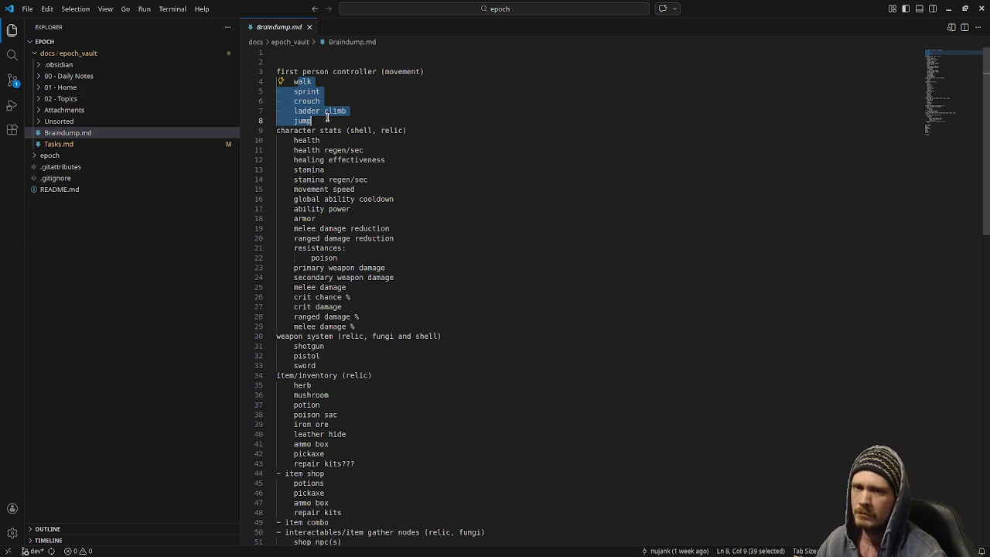
left_click(450, 93)
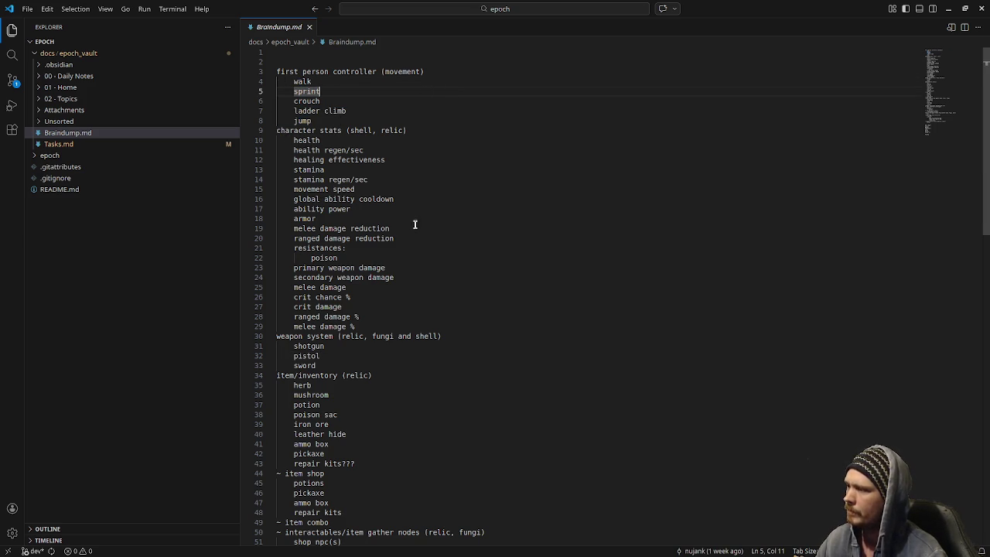
scroll(413, 221, "down", 5)
scroll(458, 283, "down", 6)
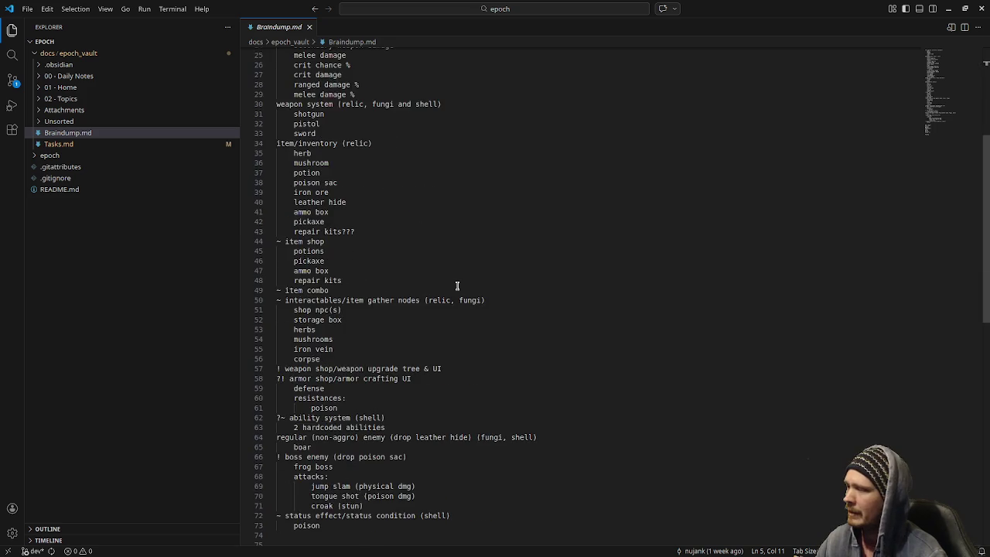
left_click(334, 423)
mouse_move(334, 423)
left_mouse_down()
mouse_move(297, 255)
mouse_move(298, 438)
mouse_move(295, 198)
mouse_move(269, 140)
left_mouse_up()
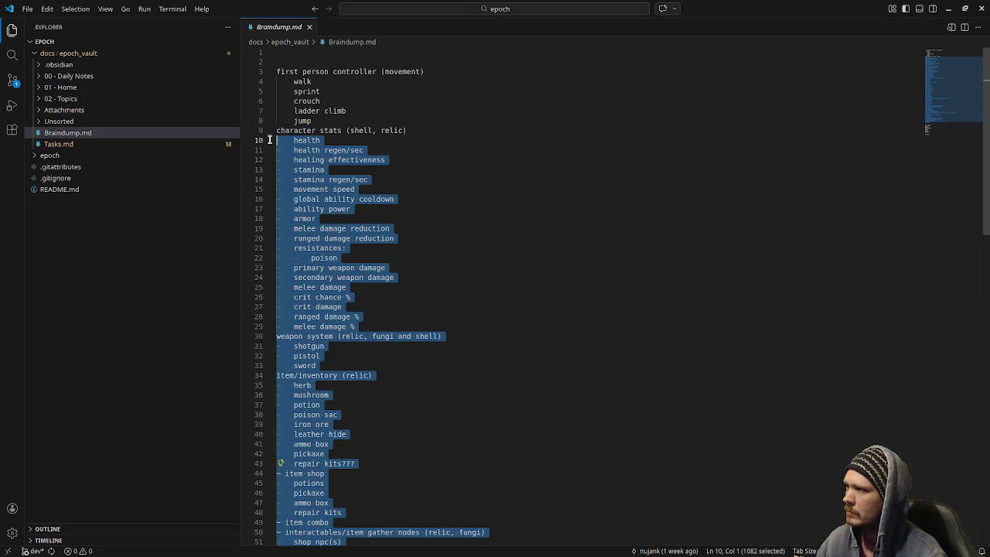
left_click(503, 187)
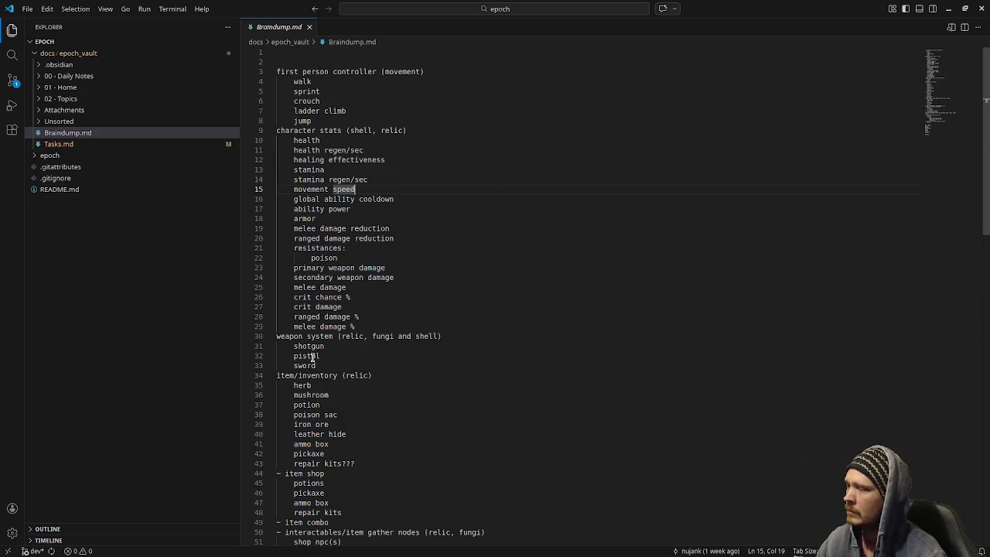
Step: Select the weapon system block (lines 30–33) and the character stat items (lines 11–29)
mouse_move(317, 365)
left_mouse_down()
mouse_move(293, 365)
mouse_move(280, 338)
left_mouse_up()
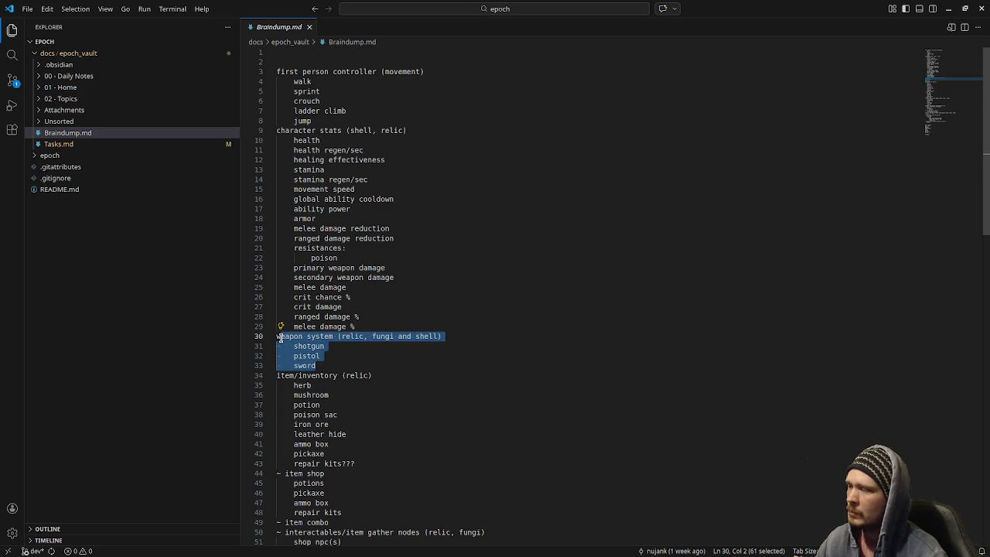
left_click_drag(376, 326, 305, 150)
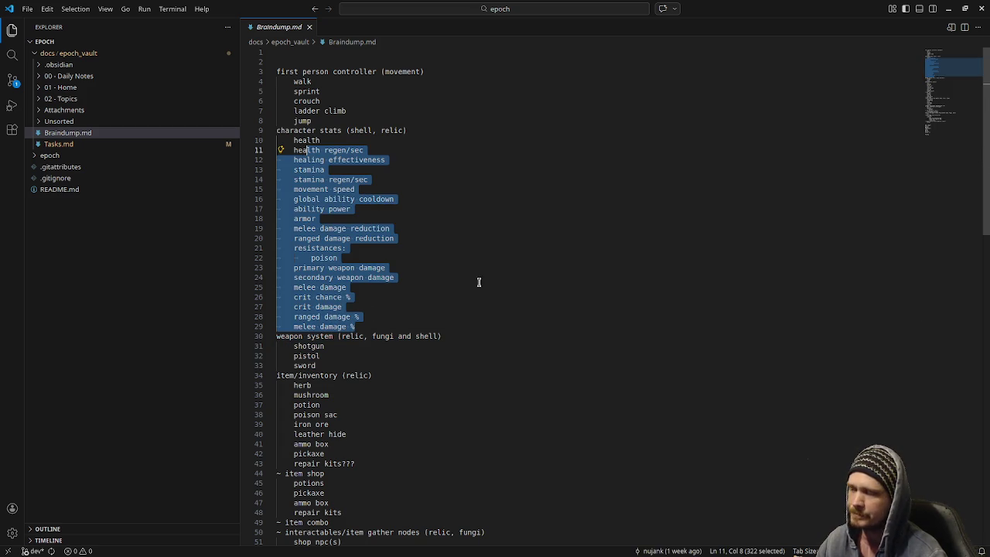
scroll(454, 327, "down", 2)
scroll(325, 338, "down", 1)
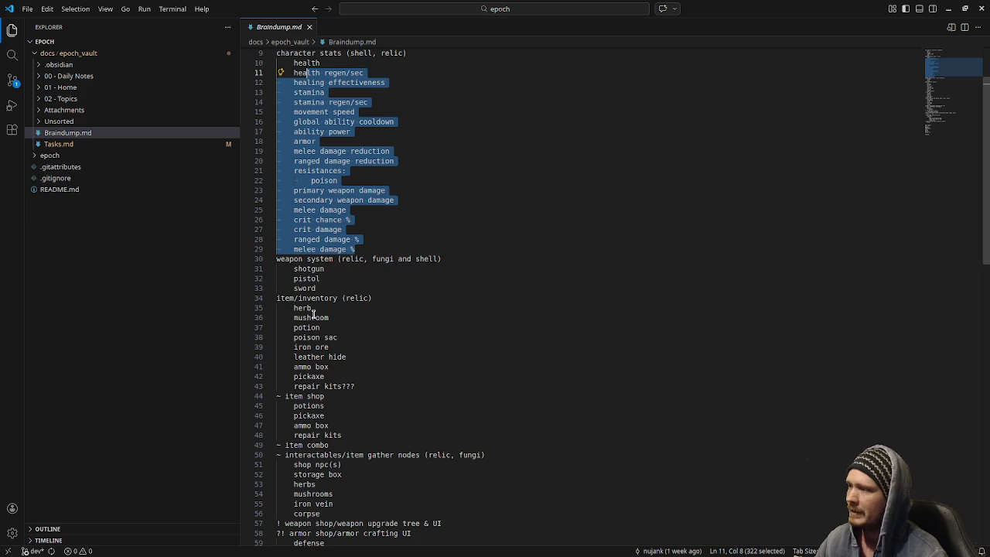
left_click(293, 309)
Step: Select the inventory items herb through pickaxe and the word 'interactables' on line 50
left_click(324, 376, "shift")
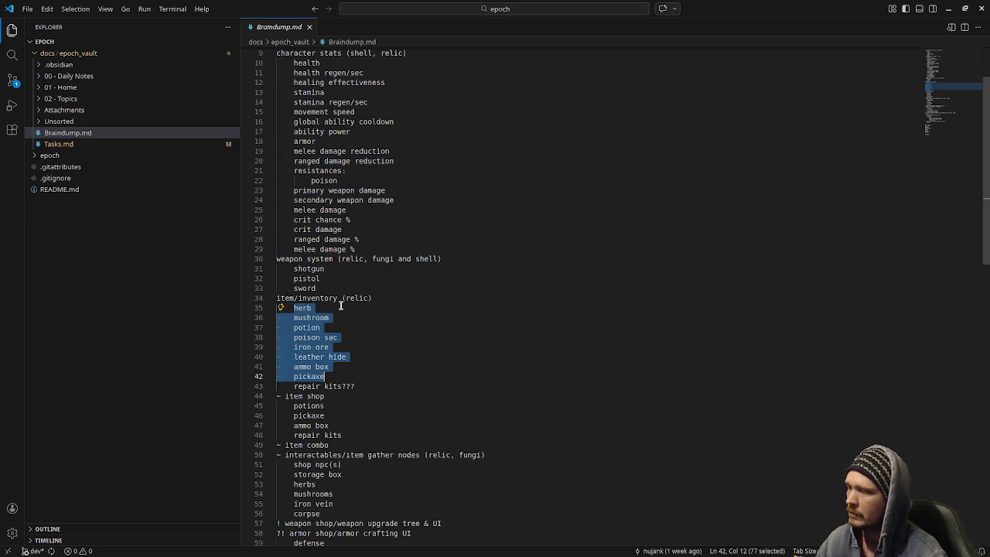
scroll(367, 365, "down", 2)
double_click(316, 403)
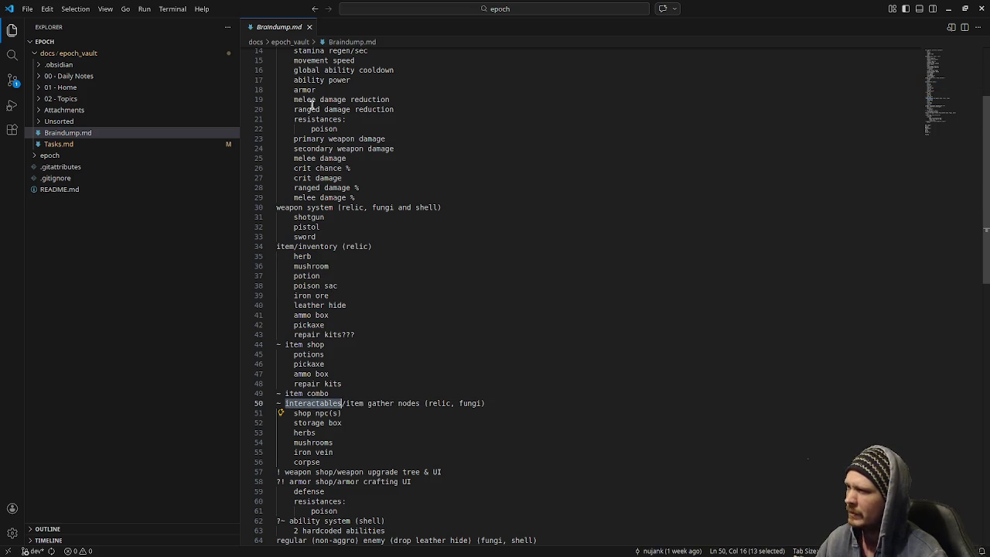
scroll(396, 389, "up", 3)
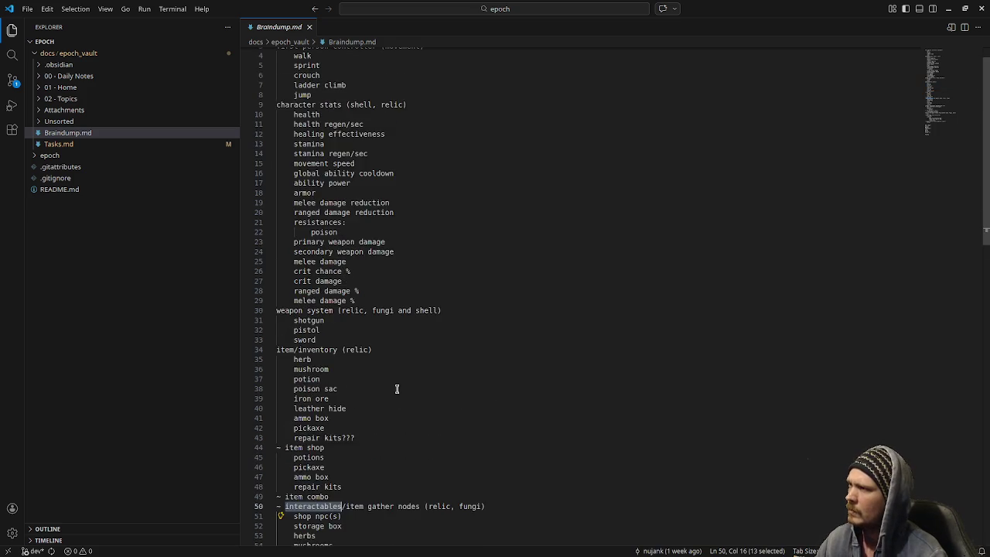
scroll(396, 389, "up", 1)
scroll(321, 411, "down", 4)
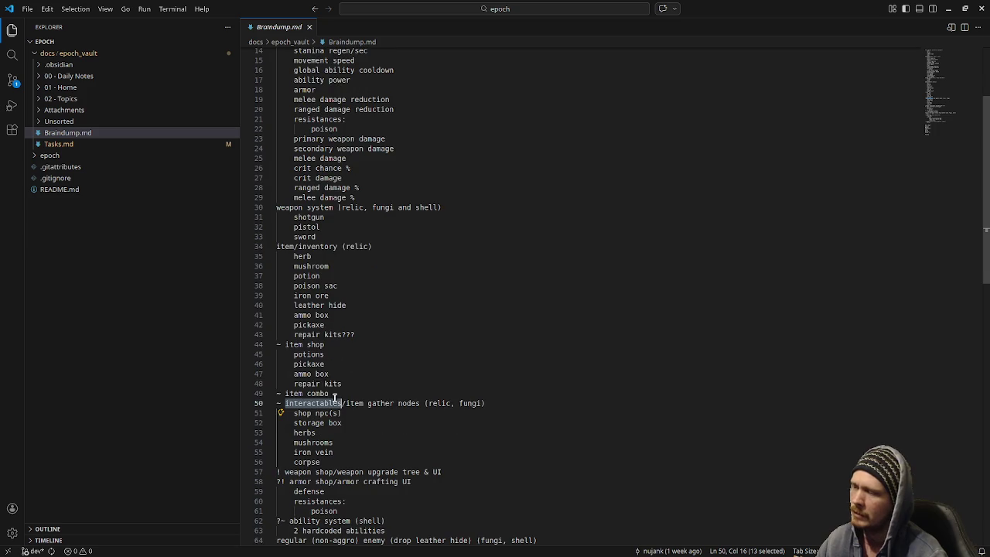
scroll(325, 242, "up", 2)
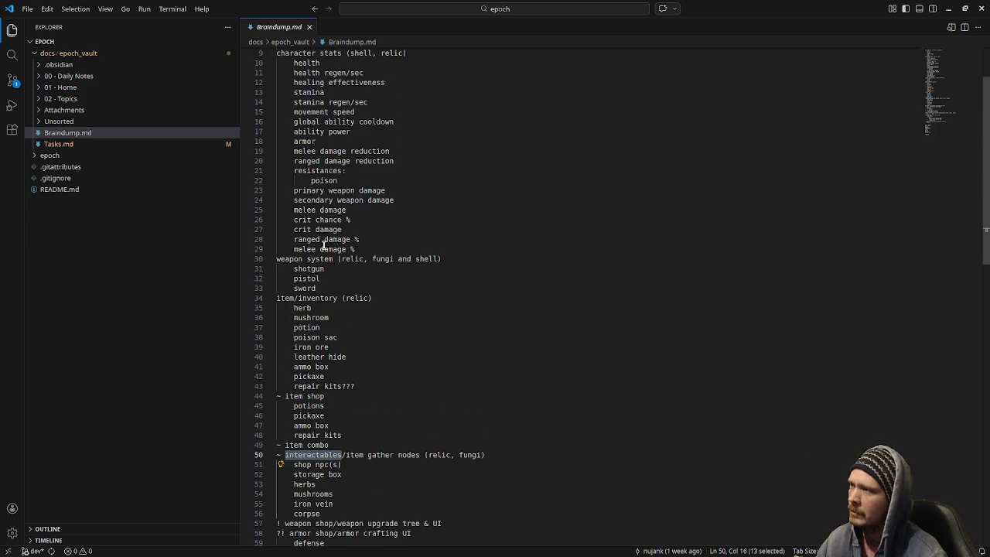
scroll(376, 402, "down", 3)
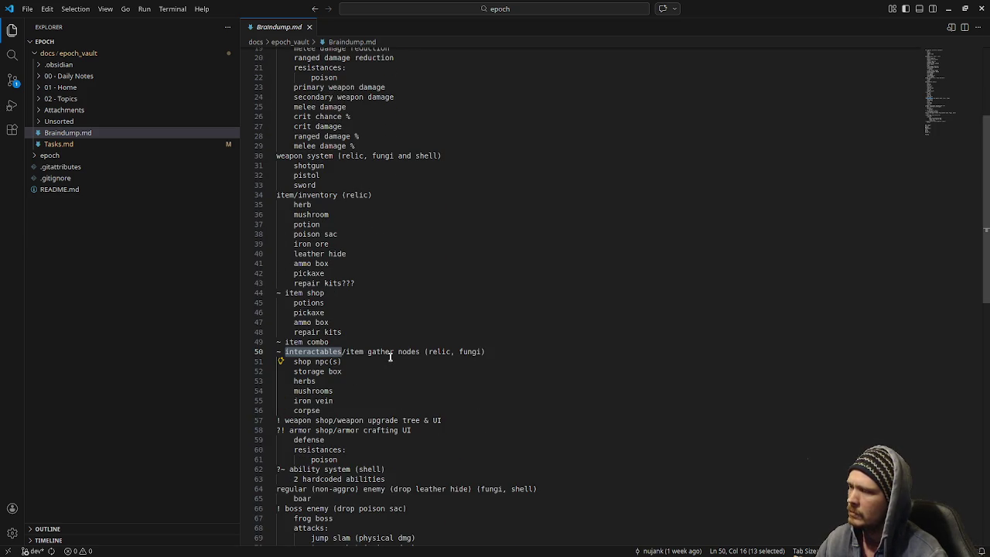
scroll(326, 418, "down", 2)
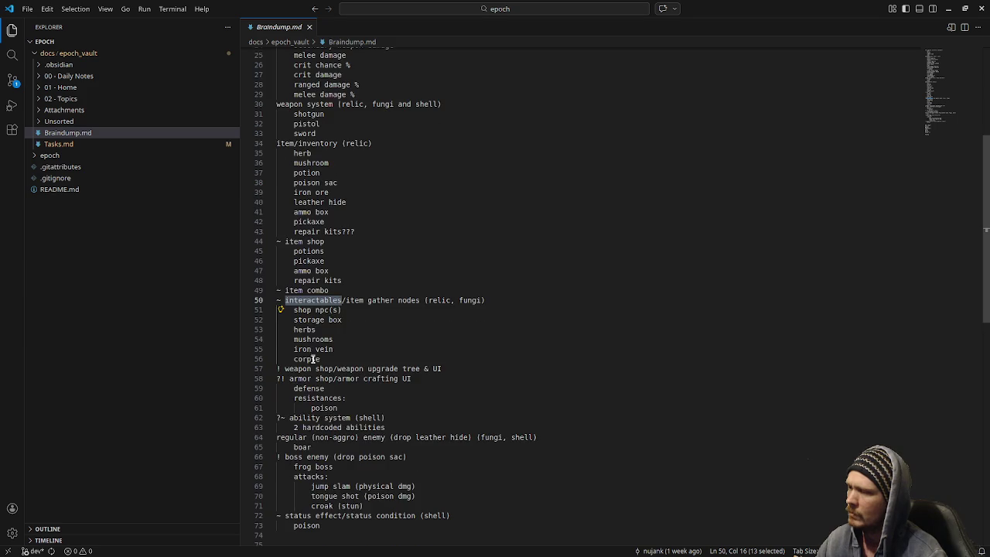
scroll(316, 369, "down", 1)
scroll(316, 391, "down", 1)
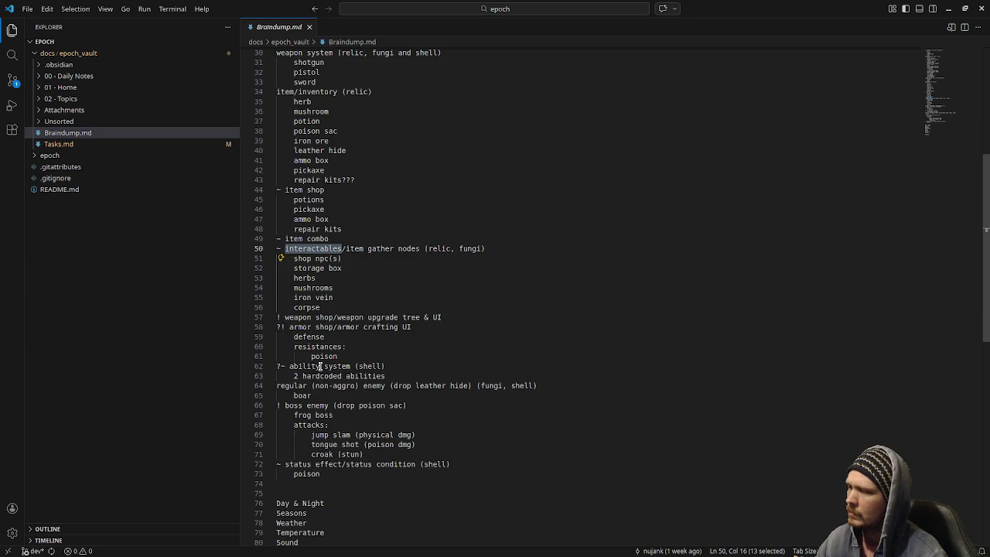
scroll(316, 398, "down", 1)
scroll(316, 439, "up", 5)
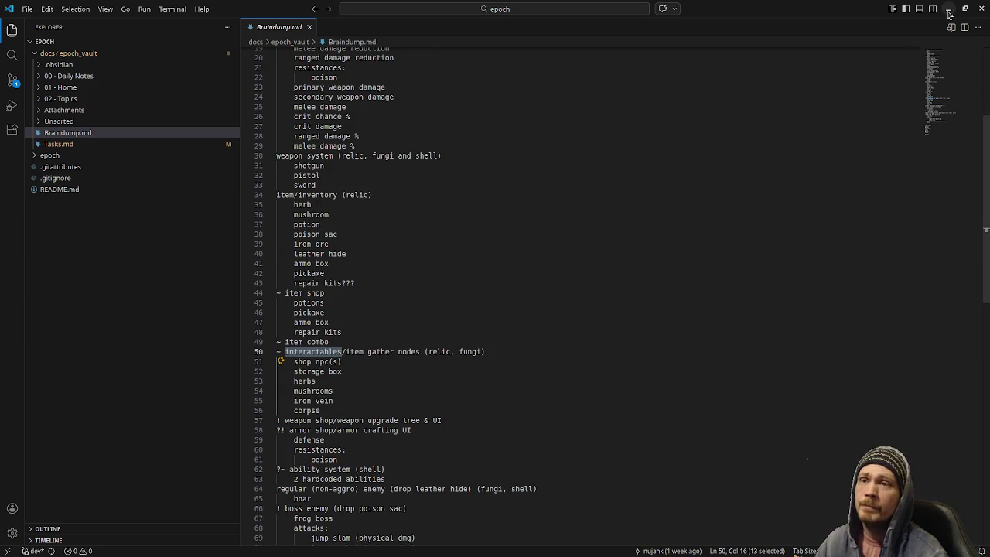
Step: Add a dated 'add weapon system' card tagged #task/programming to the todo column, then minimize Obsidian
key("alt+Tab")
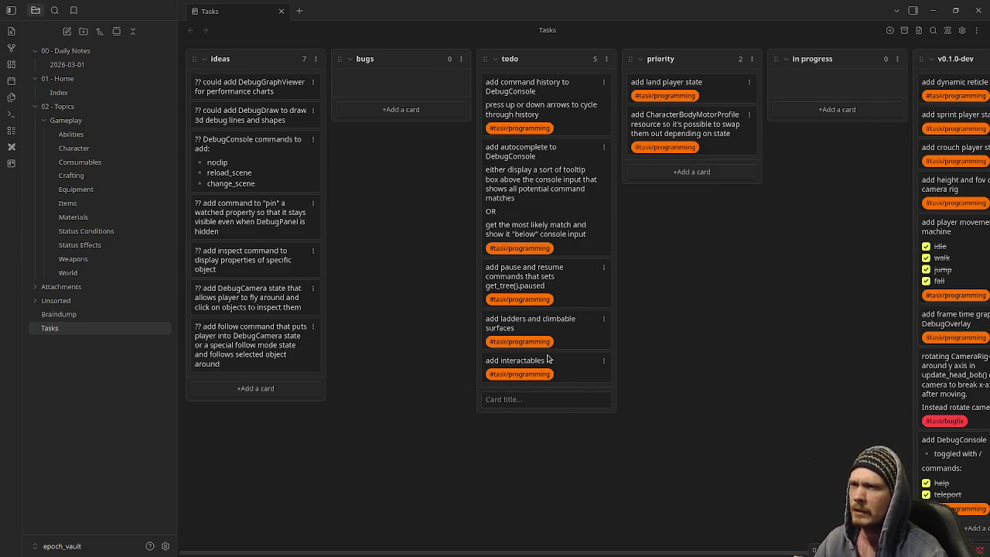
left_click(561, 399)
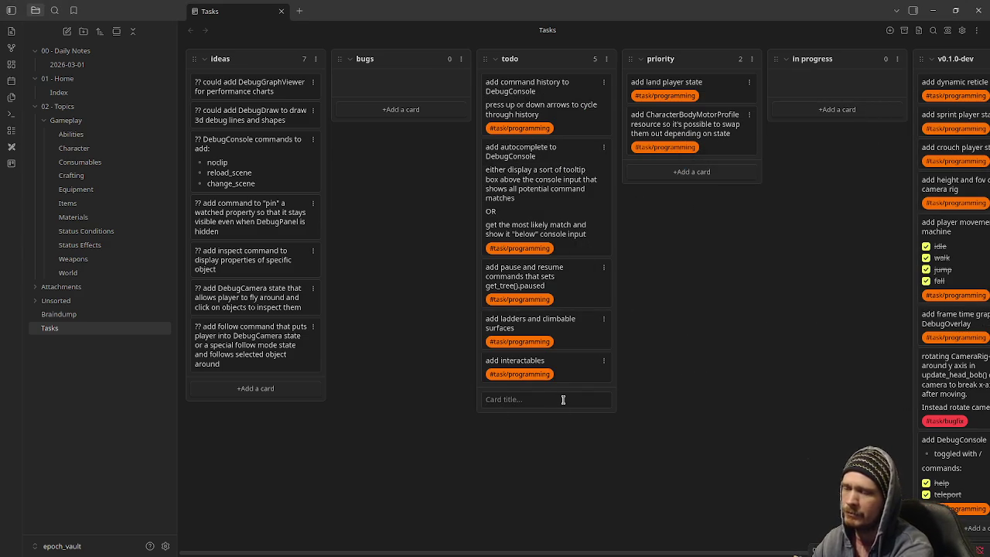
type("add wea")
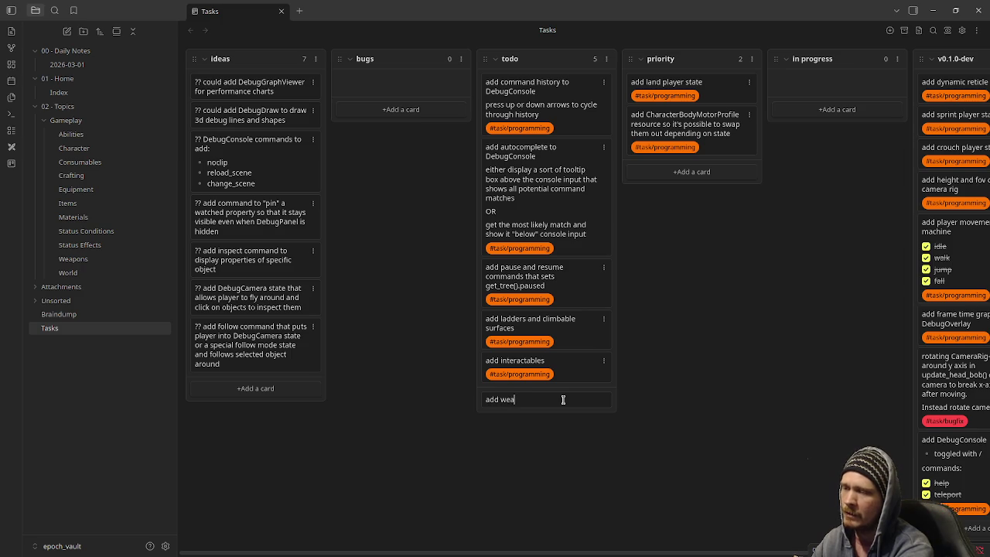
type("system")
key("shift+Return")
type("@{")
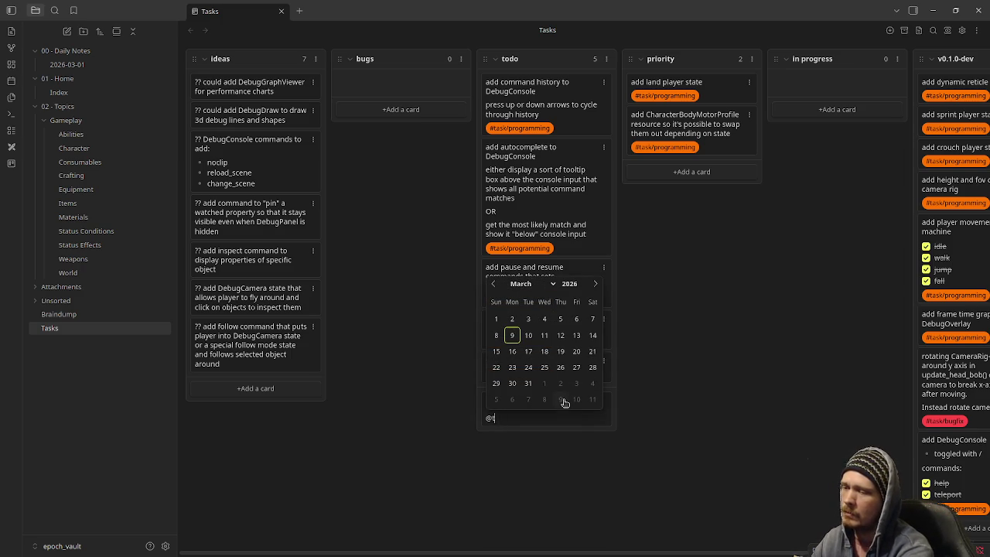
left_click(562, 400)
type("#task/programming")
key("Return")
key("Return")
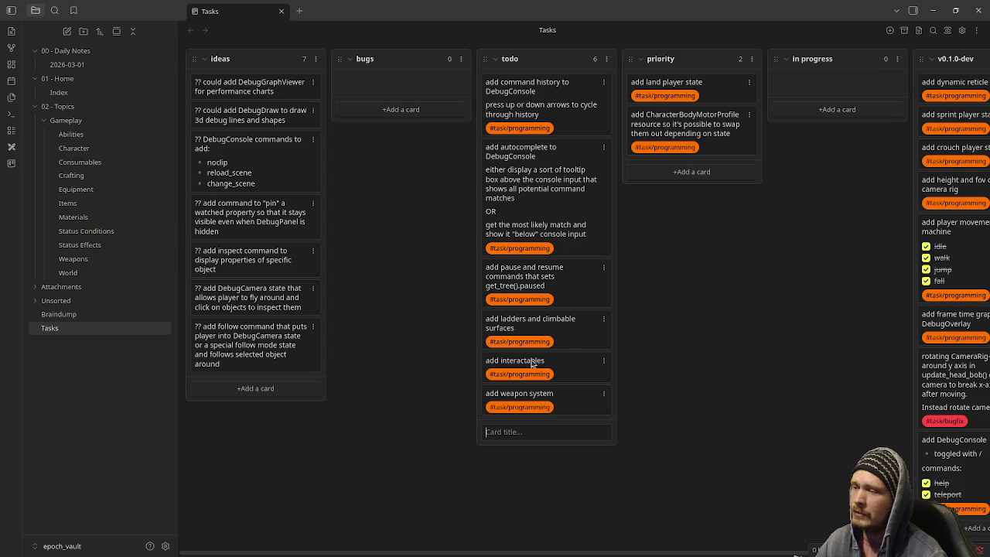
left_click(932, 11)
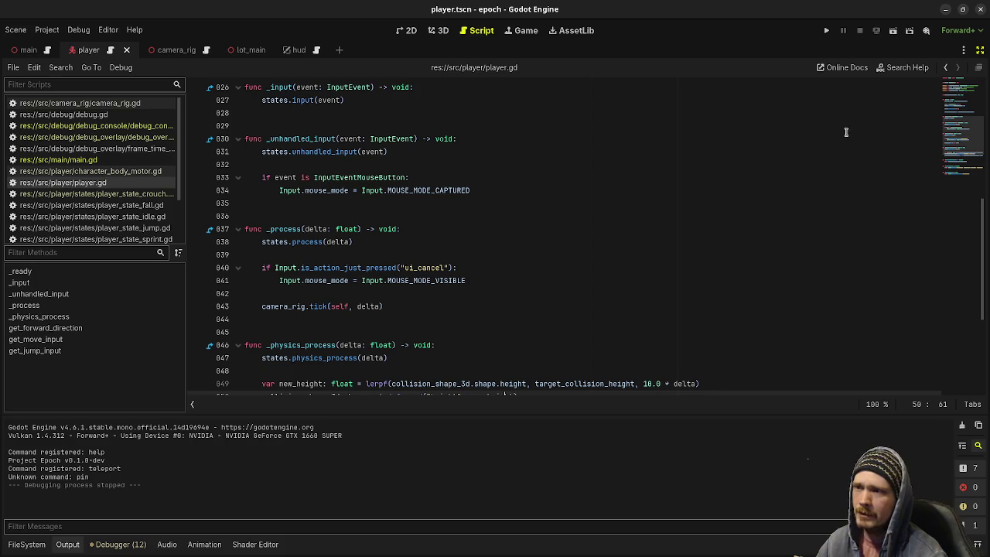
Step: Open the Player scene's player.gd script and scroll through it
left_click(965, 89)
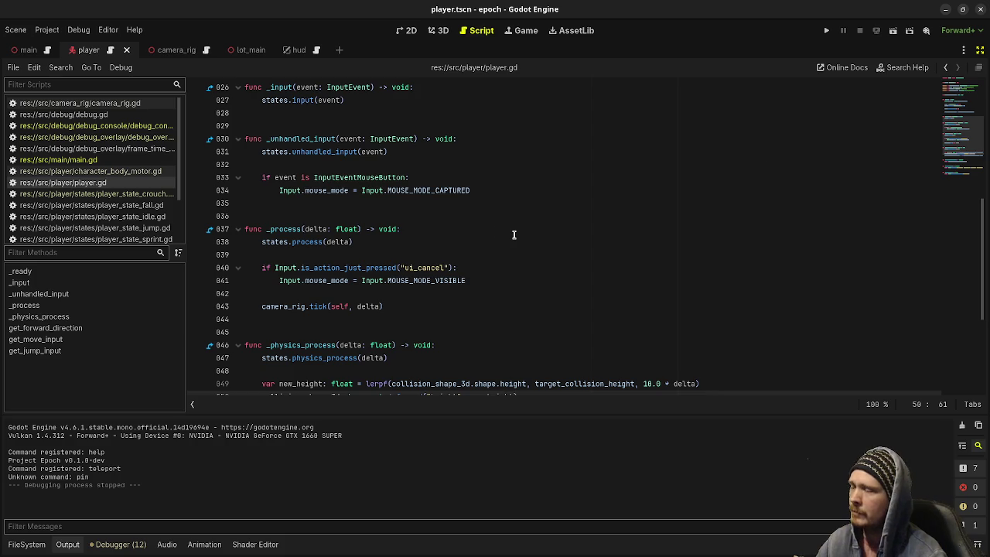
scroll(511, 233, "up", 5)
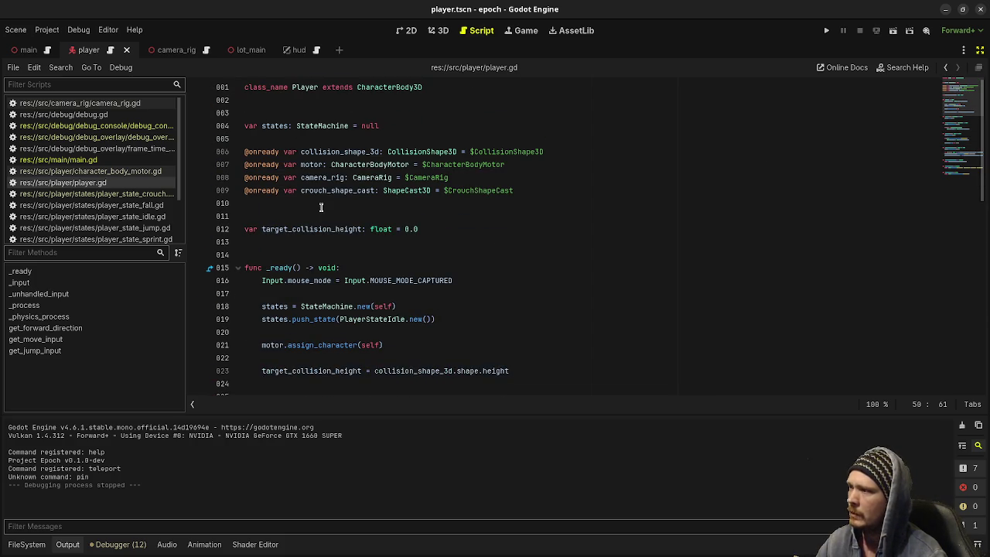
scroll(348, 237, "down", 12)
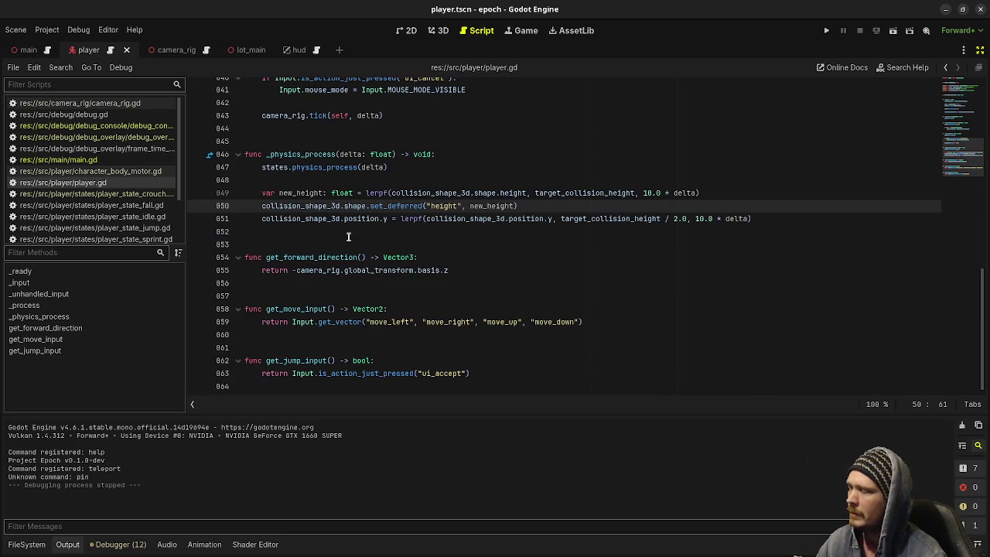
scroll(345, 327, "up", 3)
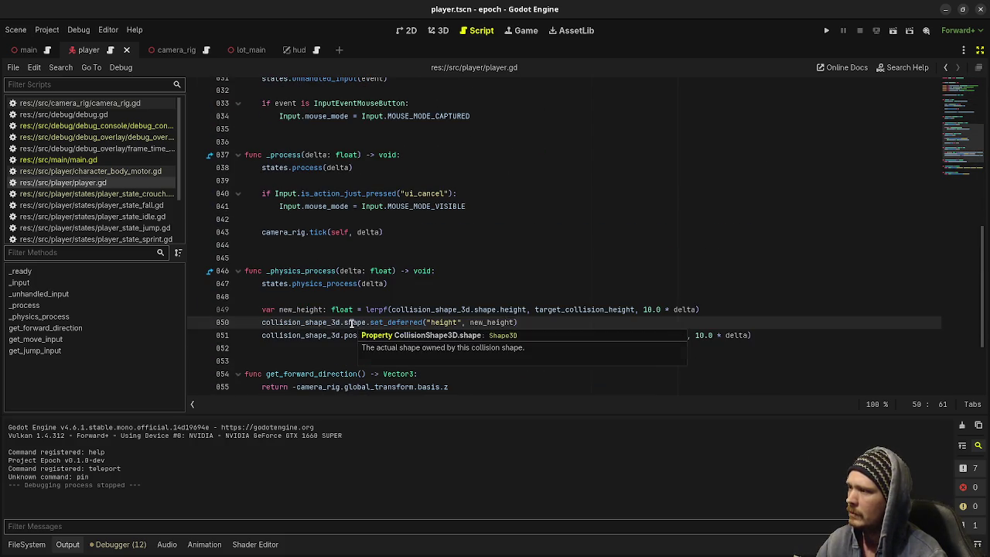
scroll(307, 309, "up", 3)
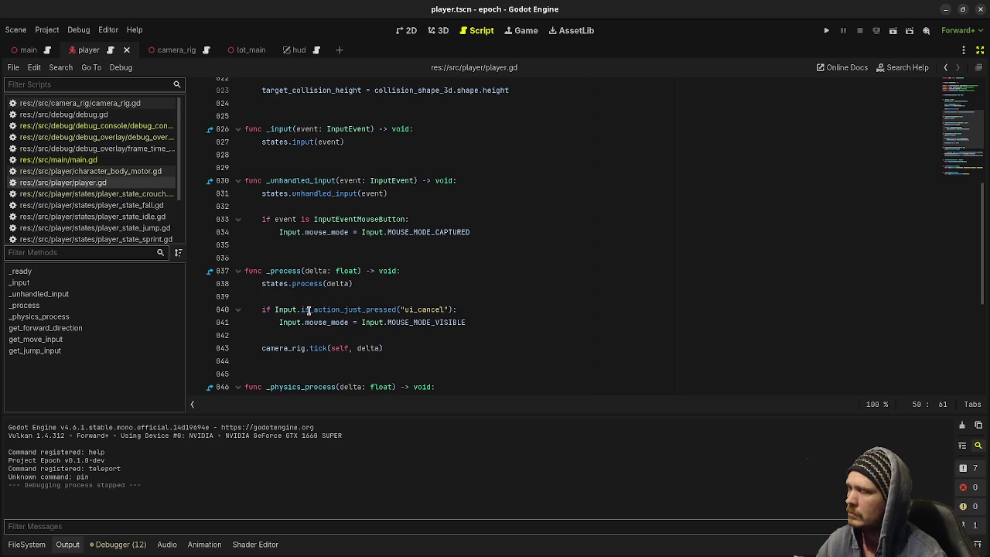
scroll(338, 350, "up", 4)
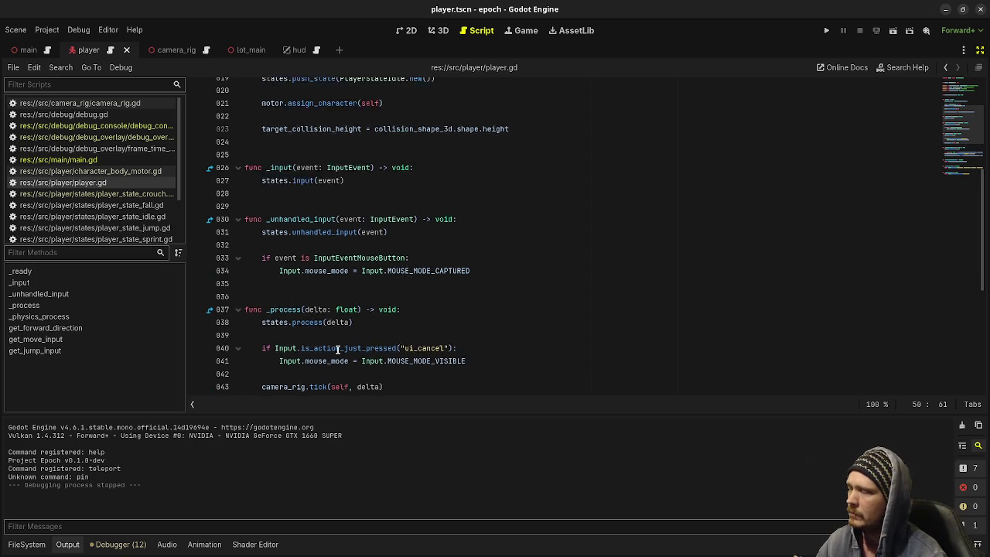
Step: Select the motor and camera_rig references, restore the side panels, and inspect CharacterBodyMotor
double_click(275, 219)
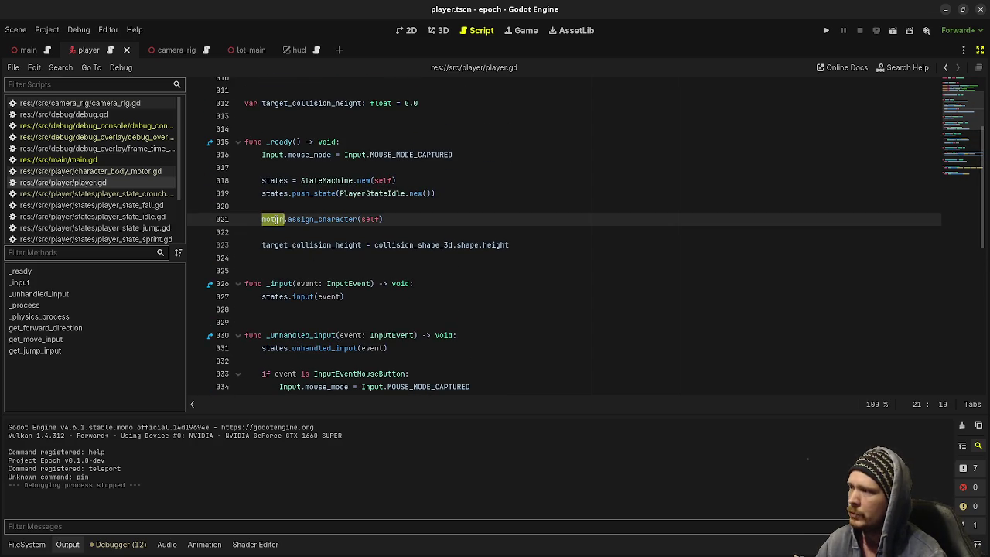
scroll(278, 255, "down", 5)
left_click(285, 310)
double_click(284, 309)
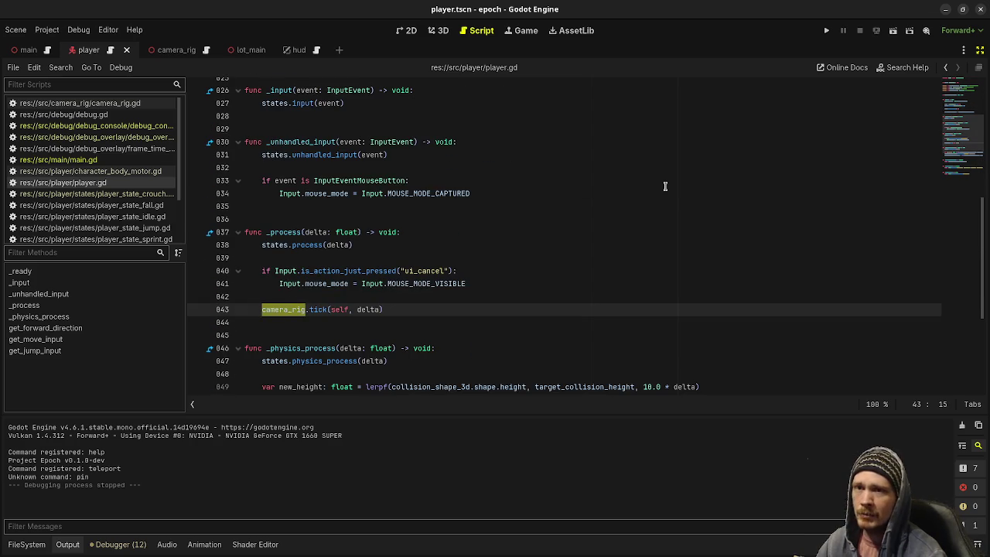
left_click(979, 50)
left_click(874, 112)
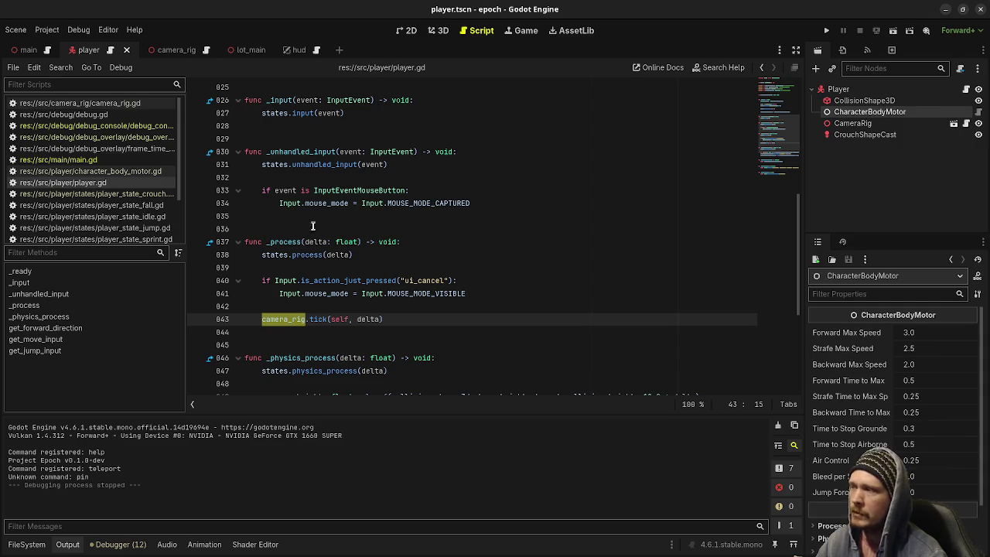
Step: Scroll through character_body_motor.gd, then inspect CameraRig and view the Player scene in 3D
left_click(131, 170)
scroll(480, 246, "down", 1)
scroll(479, 245, "down", 20)
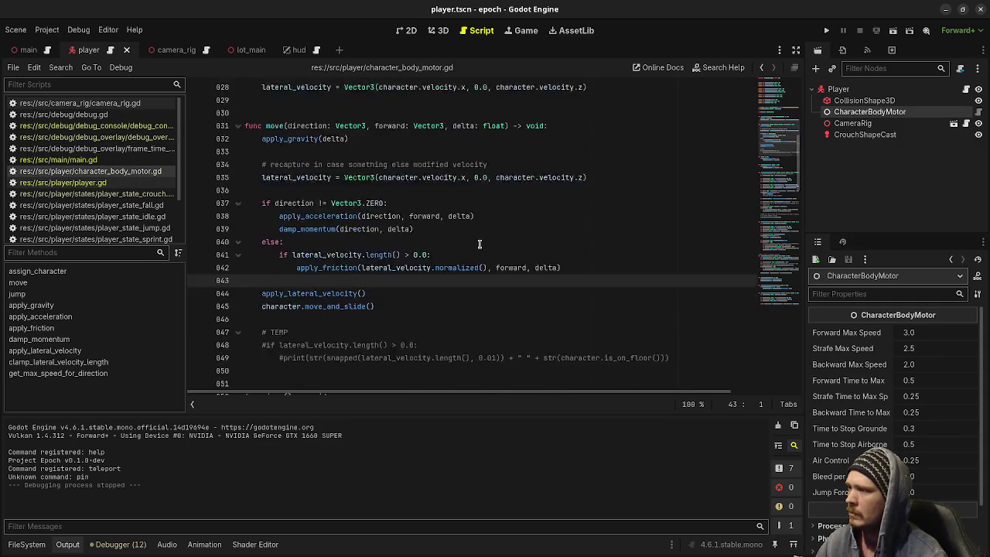
scroll(487, 241, "down", 11)
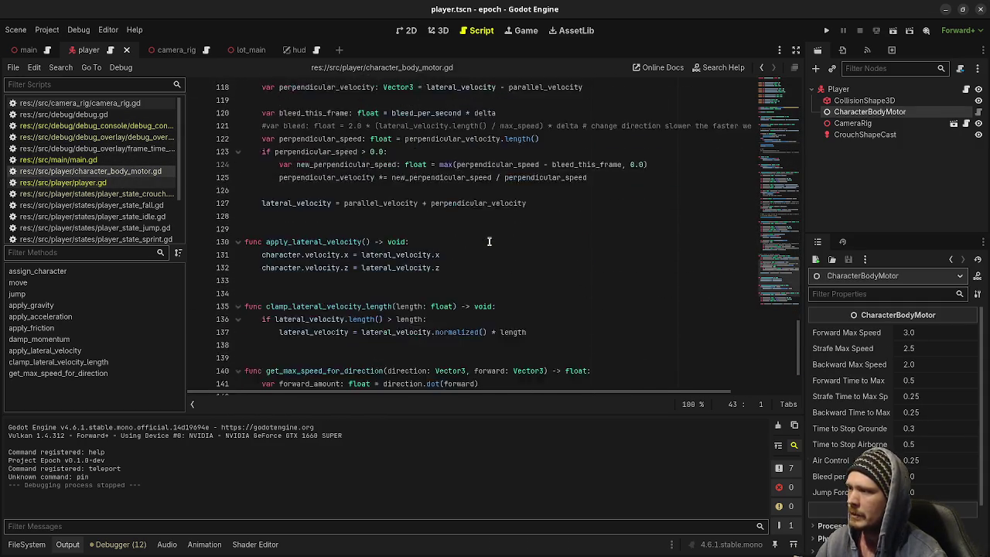
scroll(372, 206, "up", 3)
scroll(372, 206, "up", 20)
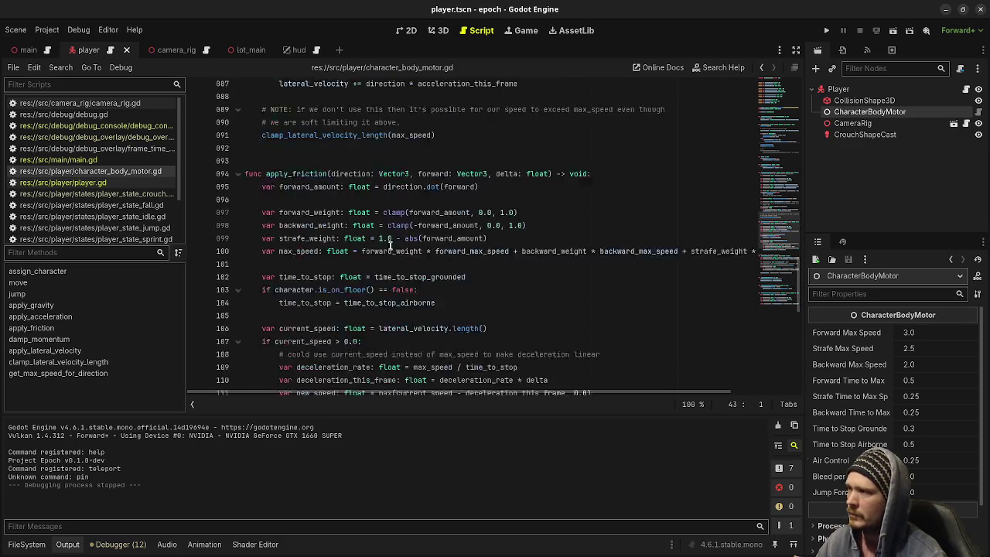
scroll(782, 144, "up", 15)
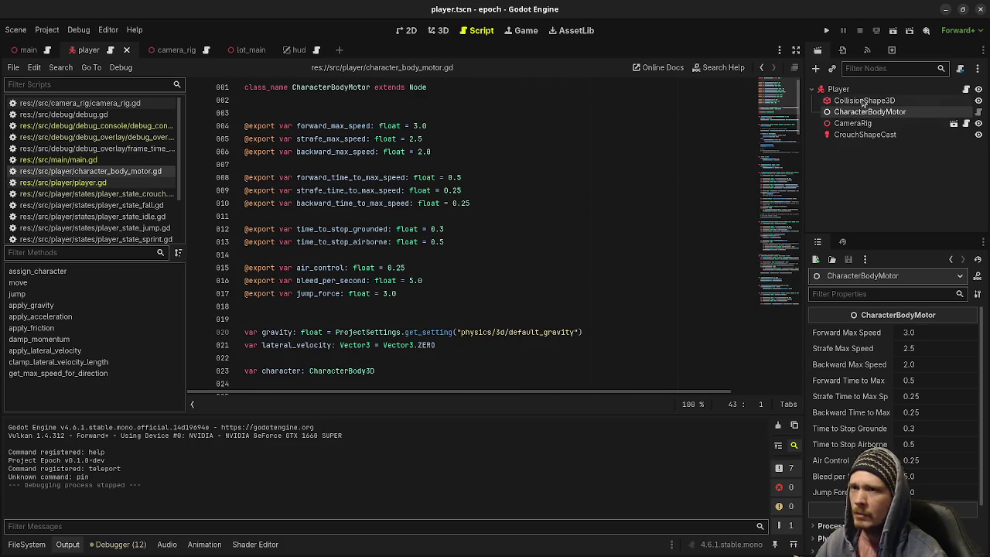
left_click(851, 126)
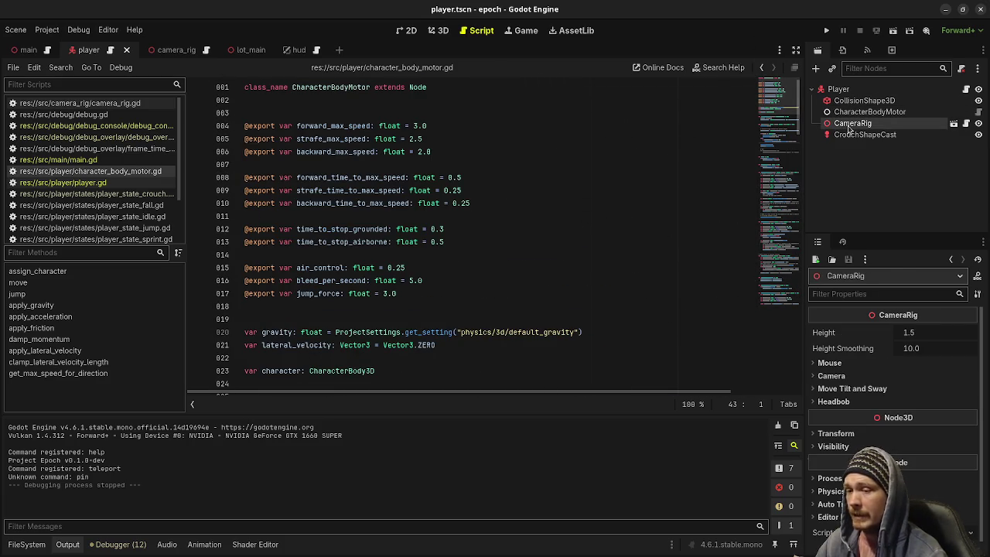
left_click(439, 30)
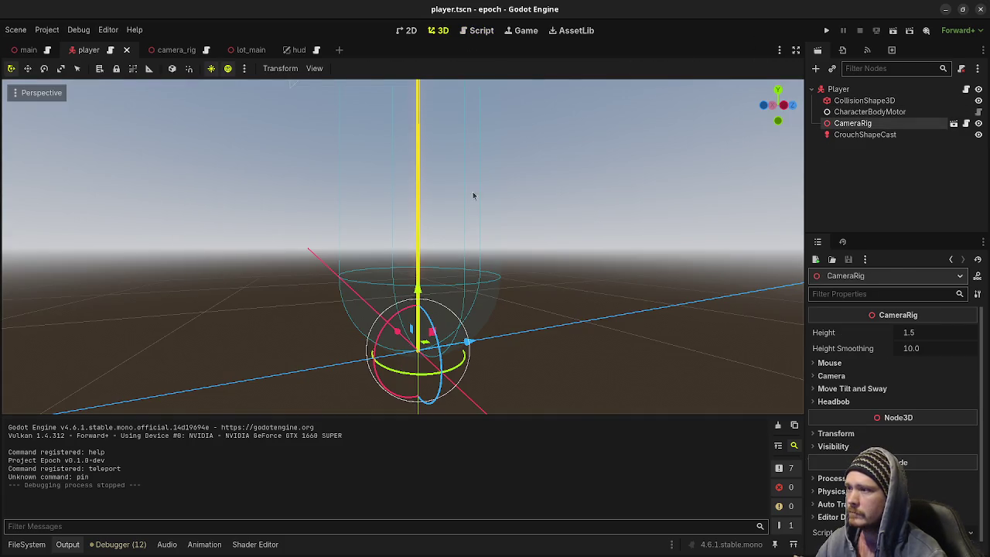
scroll(541, 207, "down", 5)
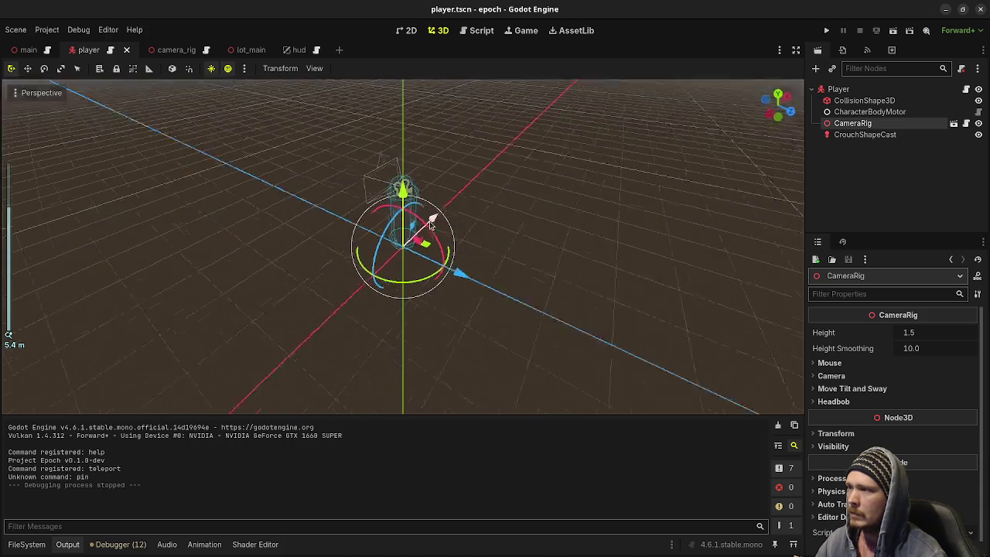
mouse_move(429, 222)
left_mouse_down()
mouse_move(500, 199)
mouse_move(464, 208)
mouse_move(485, 230)
mouse_move(572, 201)
left_mouse_up()
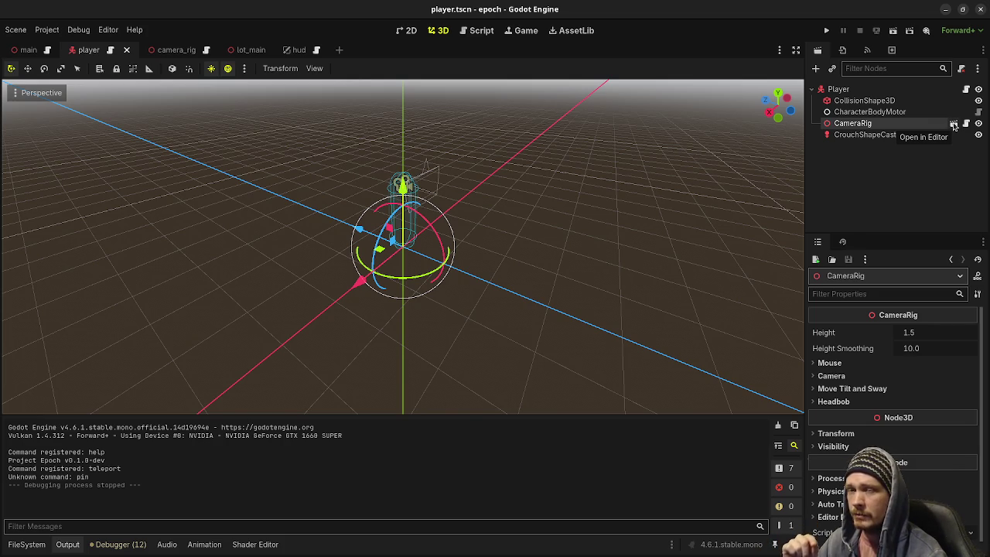
left_click(955, 127)
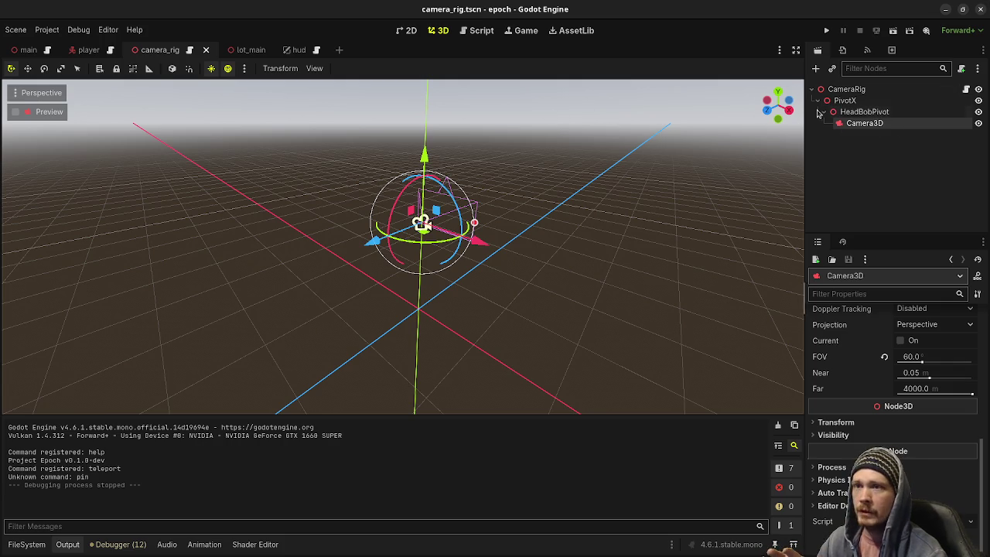
left_click(91, 50)
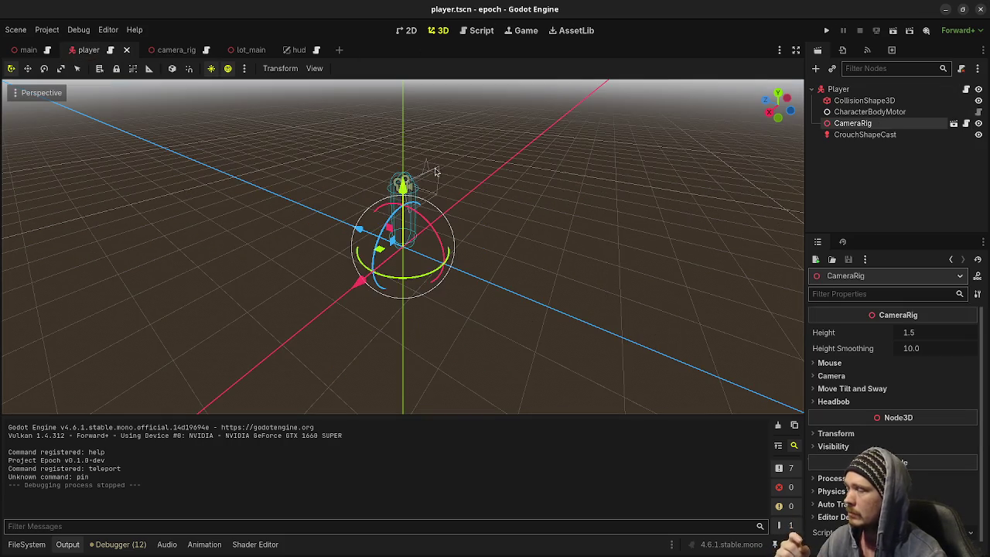
scroll(503, 183, "up", 3)
mouse_move(531, 225)
left_mouse_down()
mouse_move(528, 278)
mouse_move(559, 274)
left_mouse_up()
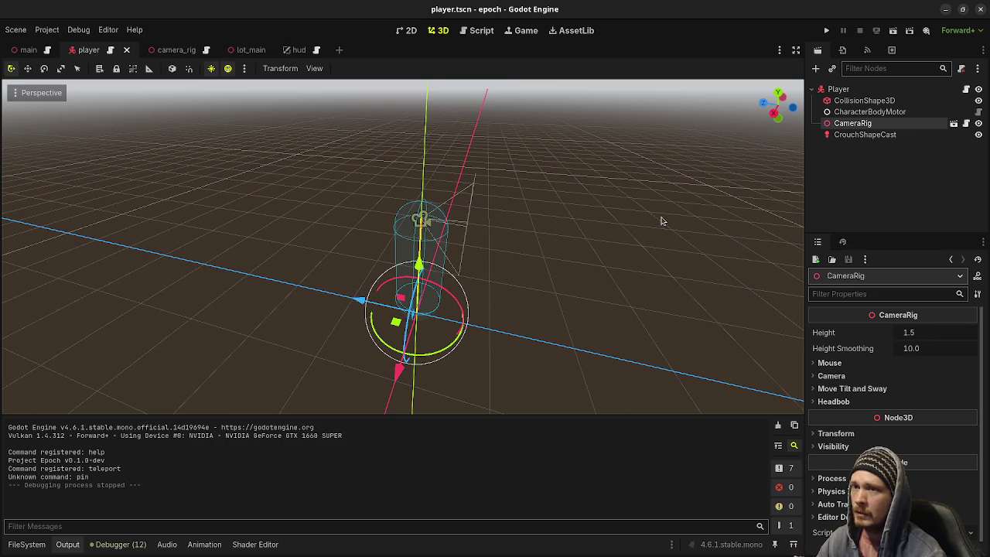
left_click(838, 89)
mouse_move(680, 248)
left_mouse_down()
mouse_move(585, 245)
mouse_move(625, 245)
mouse_move(696, 186)
left_mouse_up()
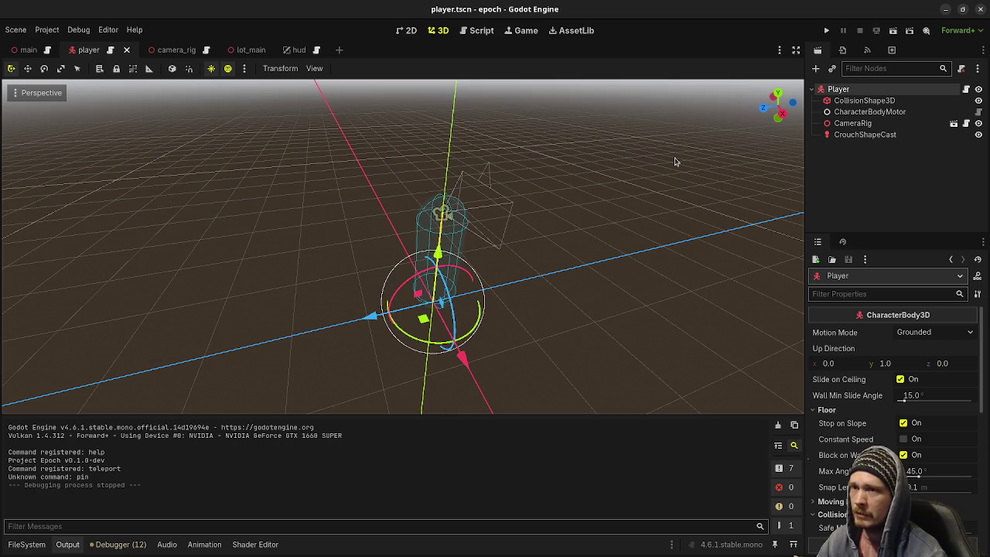
left_click(850, 127)
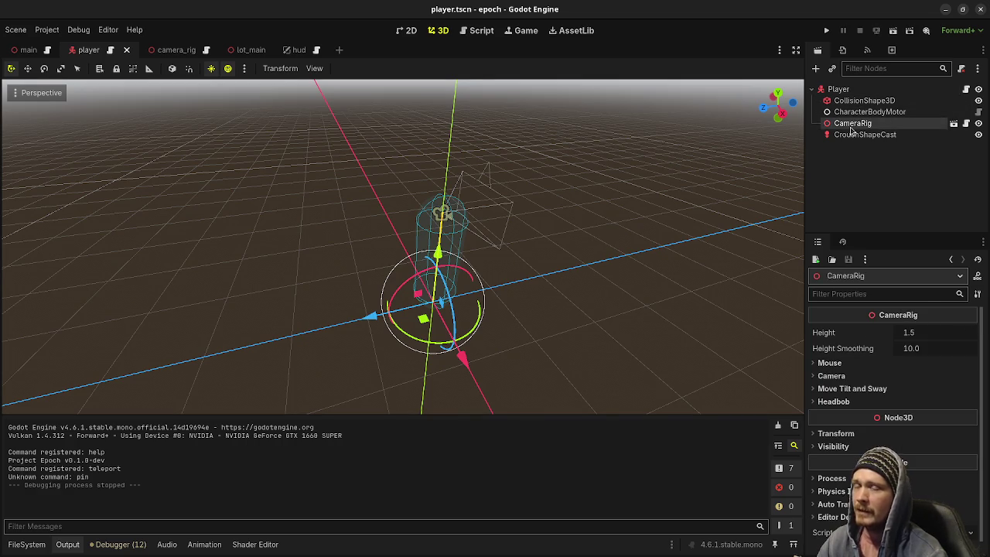
left_click(954, 124)
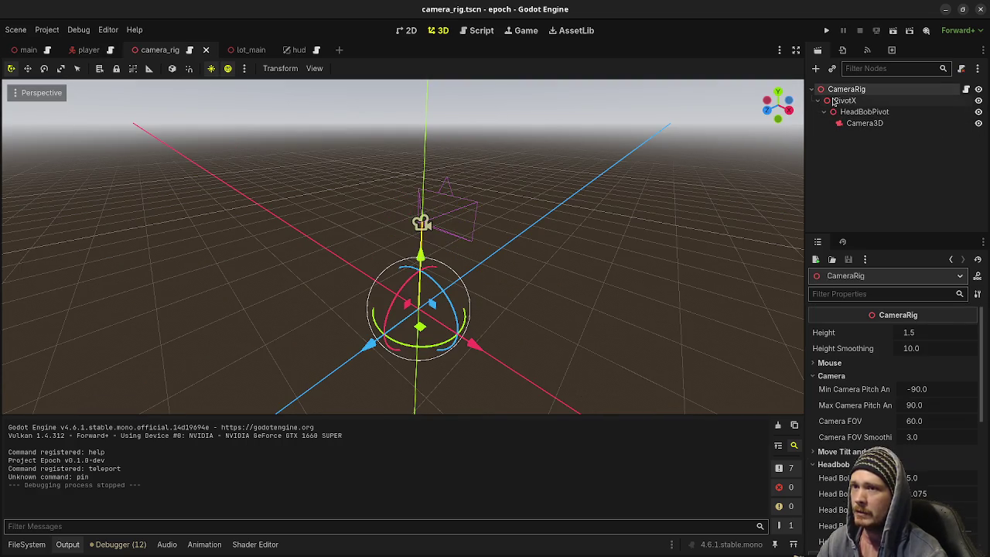
mouse_move(432, 346)
left_mouse_down()
mouse_move(473, 342)
mouse_move(419, 340)
mouse_move(408, 350)
mouse_move(454, 340)
left_mouse_up()
key("ctrl+z")
left_click(845, 101)
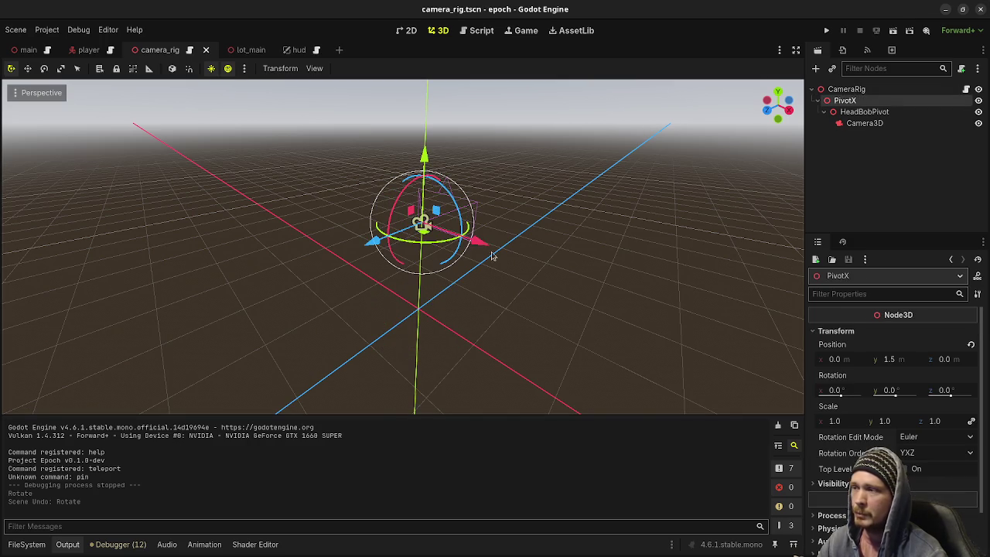
mouse_move(399, 212)
left_mouse_down()
mouse_move(417, 193)
mouse_move(397, 213)
mouse_move(367, 205)
left_mouse_up()
key("ctrl+z")
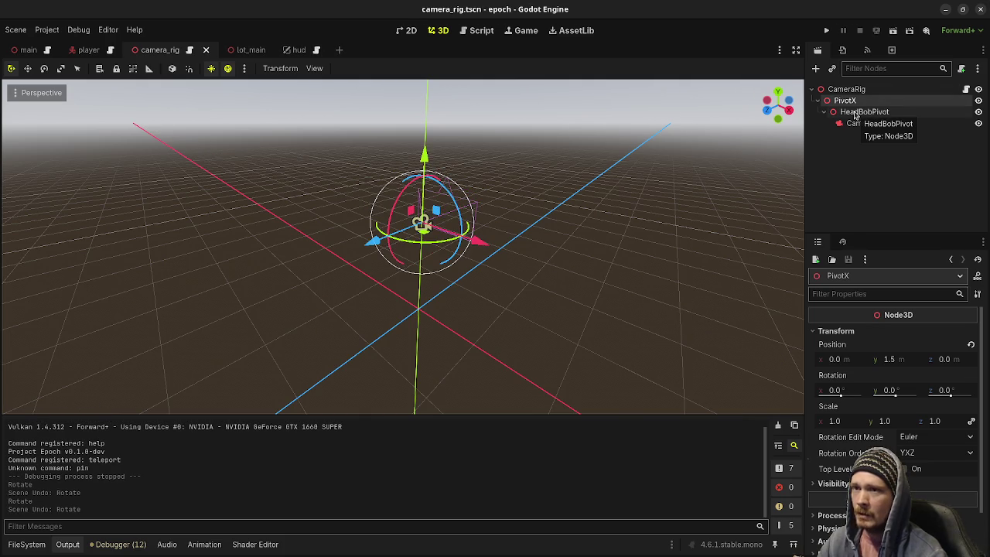
left_click(855, 113)
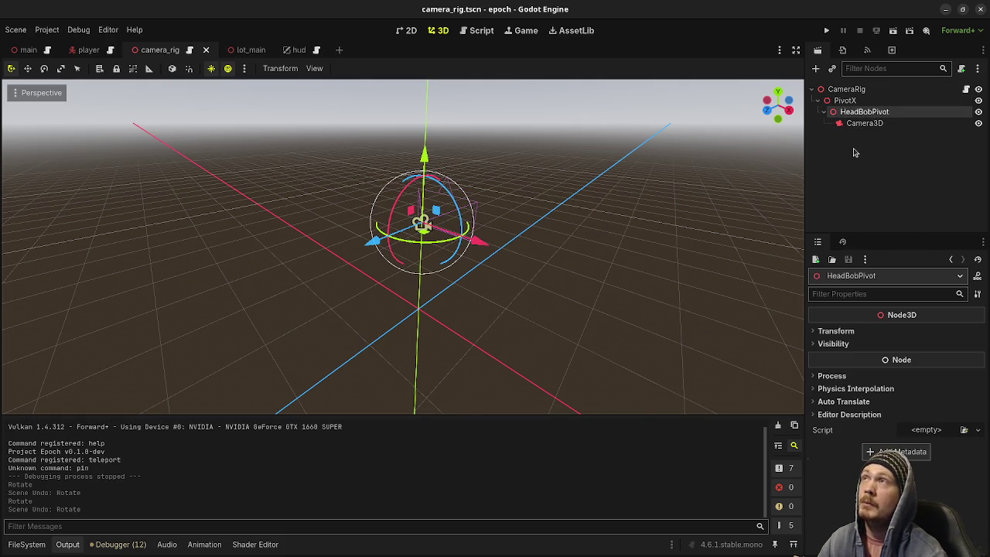
left_click(856, 125)
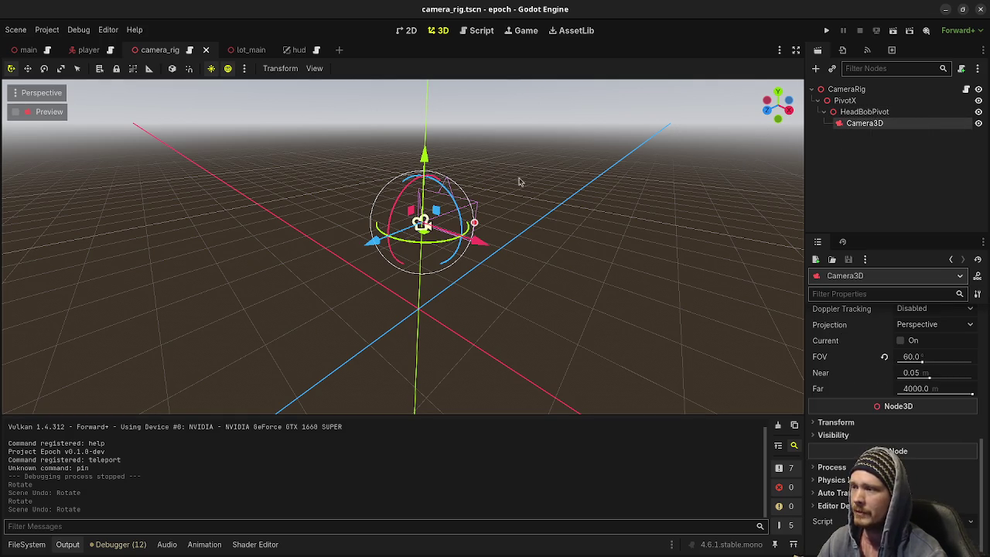
mouse_move(713, 170)
left_mouse_down()
mouse_move(495, 255)
mouse_move(718, 188)
left_mouse_up()
scroll(514, 261, "up", 3)
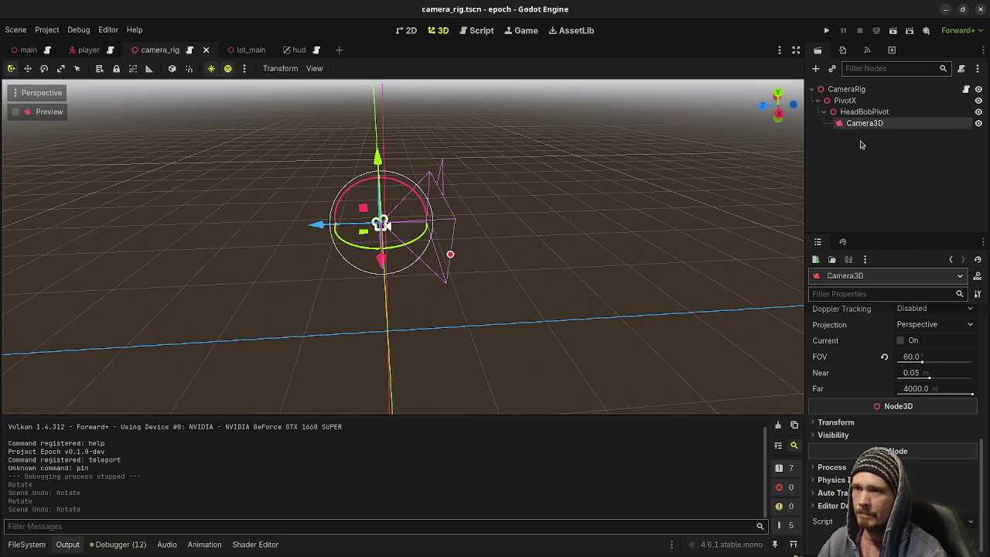
left_click(78, 51)
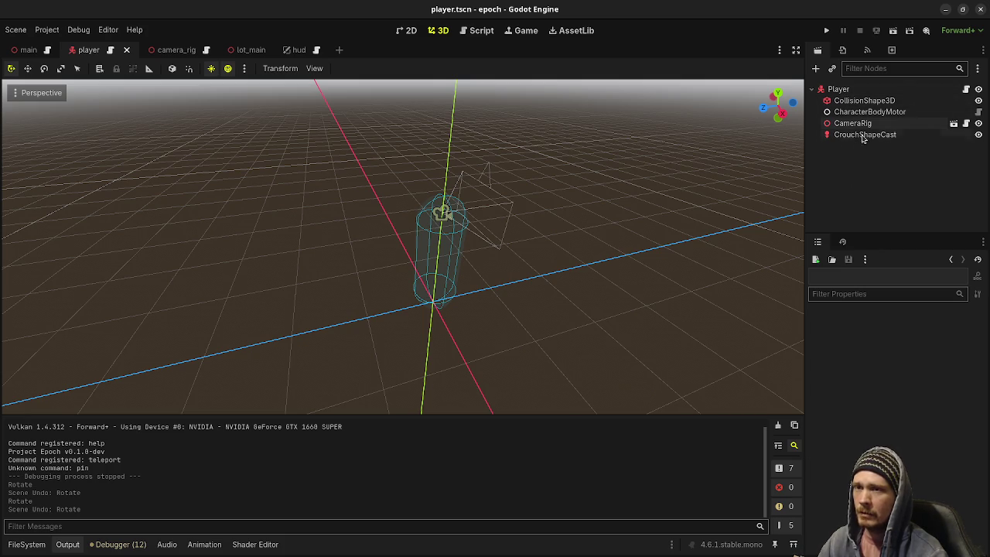
left_click(951, 124)
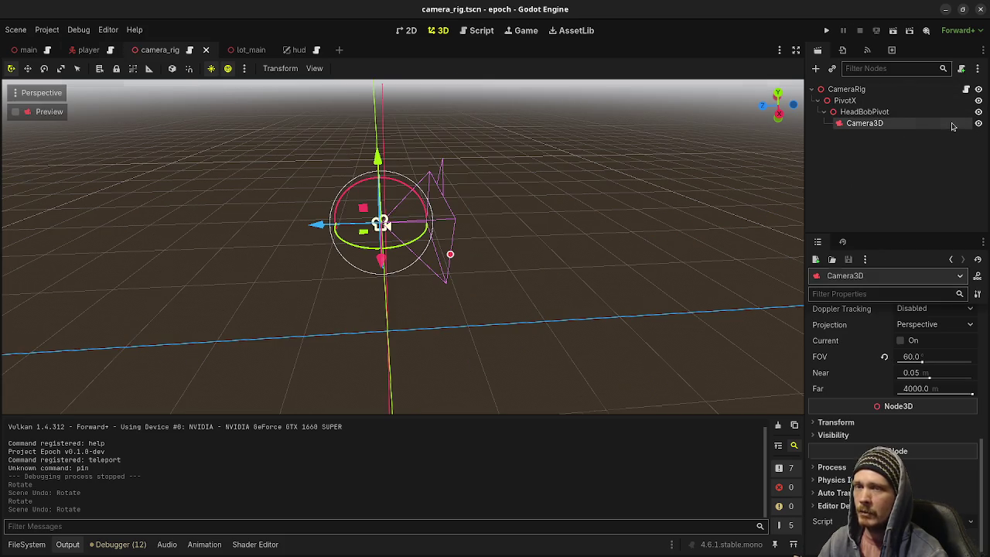
left_click(866, 148)
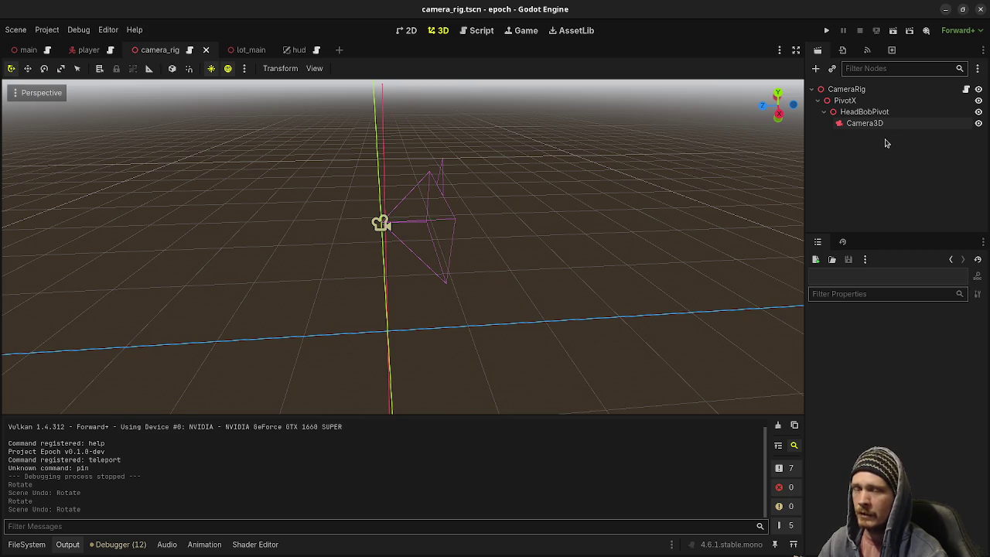
left_click(85, 49)
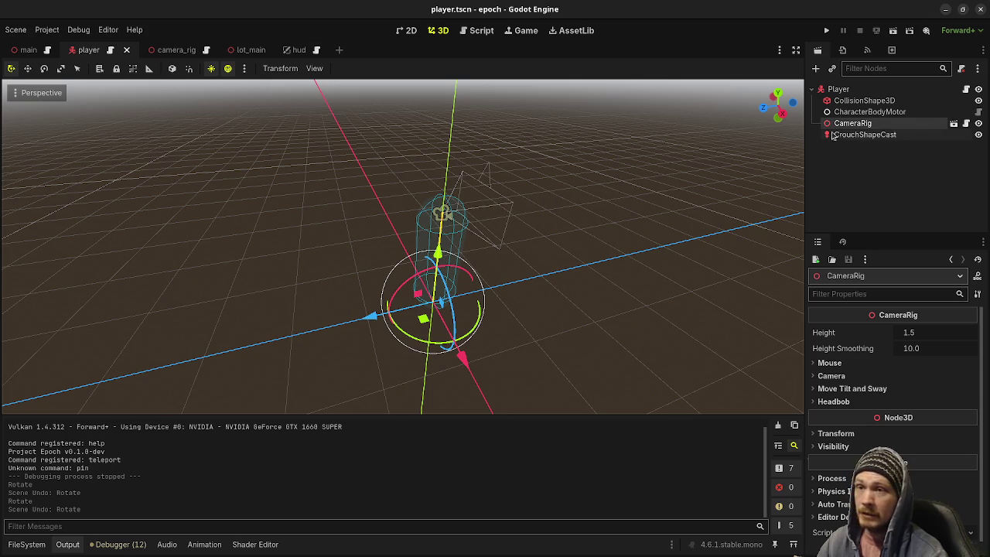
left_click(164, 50)
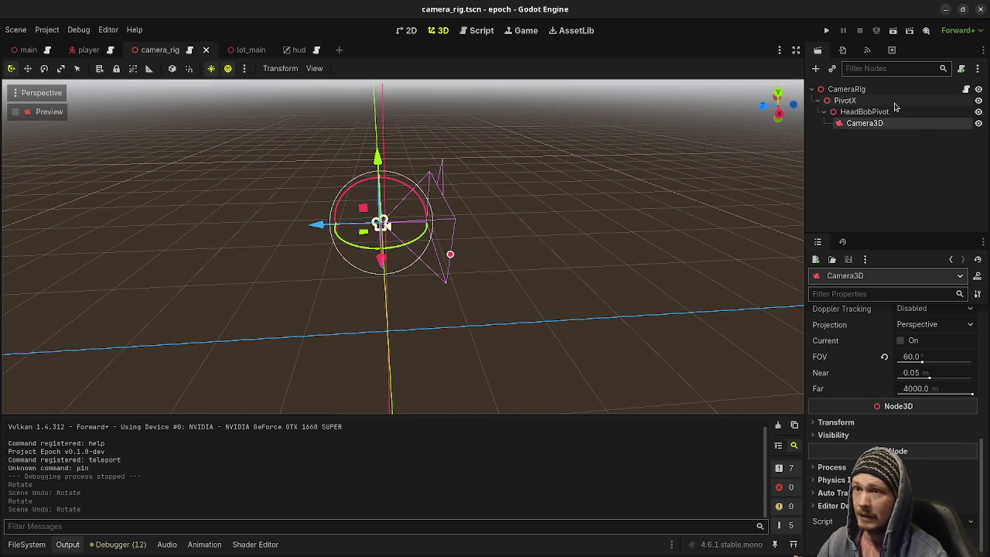
Step: Add and rotate a RayCast3D under Camera3D, undo it, save camera_rig.tscn, and return to player
left_click(863, 114)
left_click(861, 126)
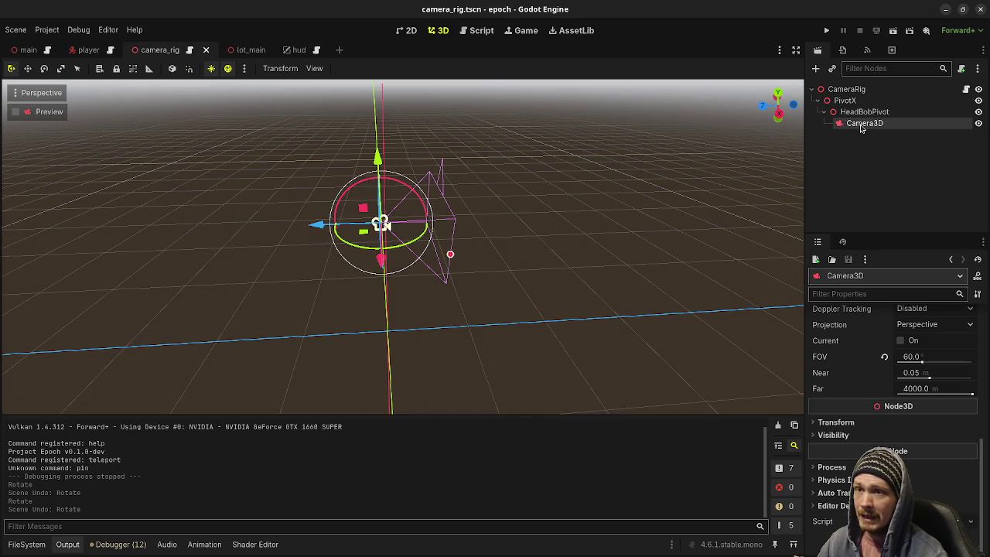
key("ctrl+a")
type("raycas")
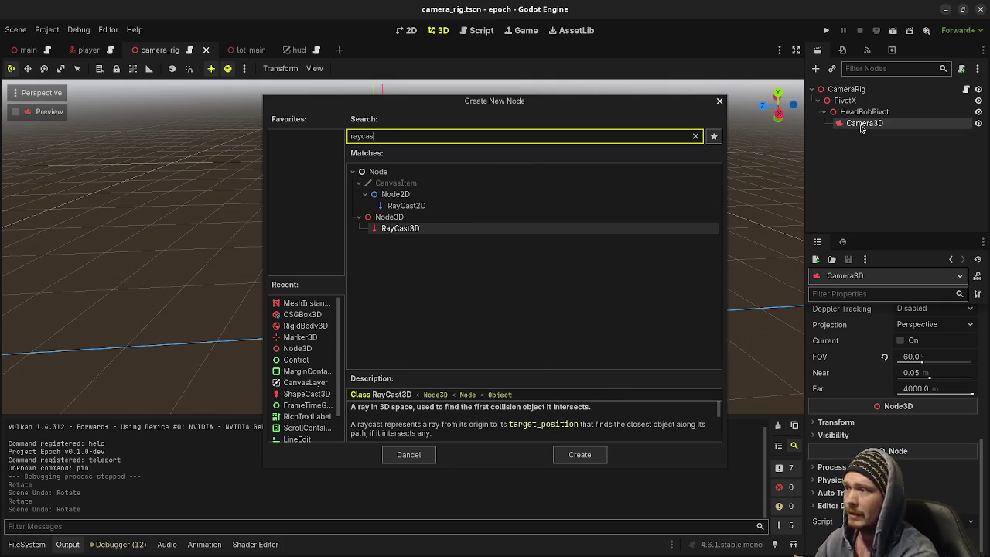
key("Return")
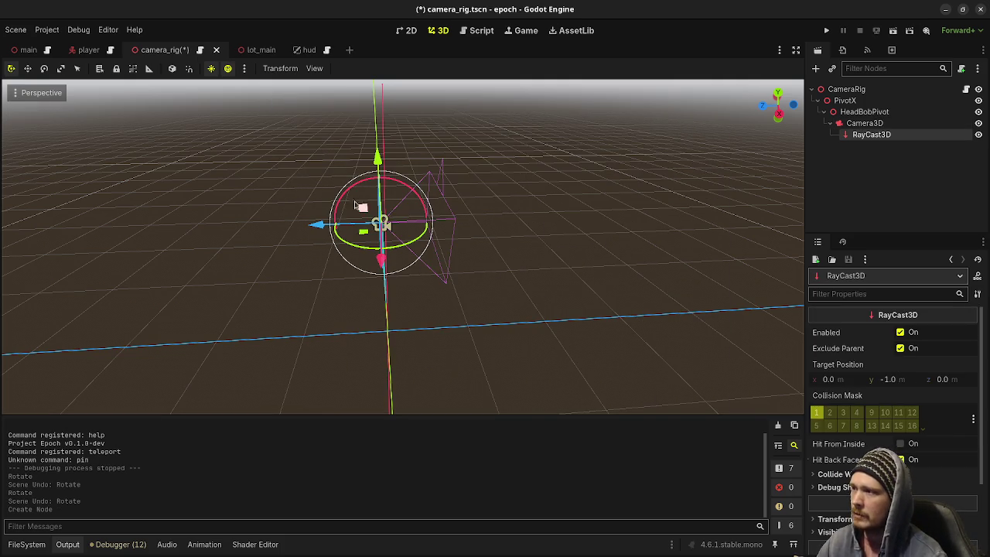
mouse_move(352, 183)
left_mouse_down()
mouse_move(258, 247)
mouse_move(245, 310)
left_mouse_up()
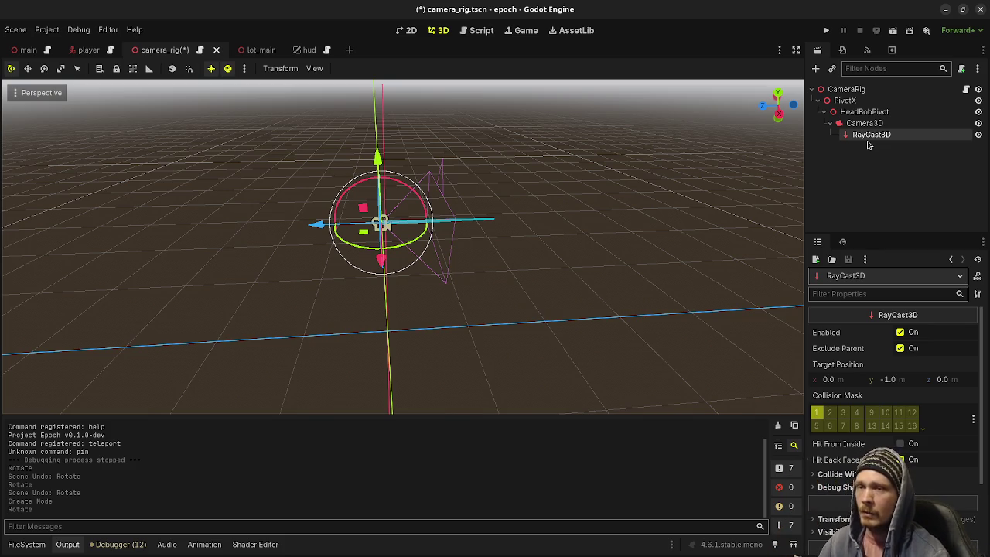
key("ctrl+z")
key("ctrl+s")
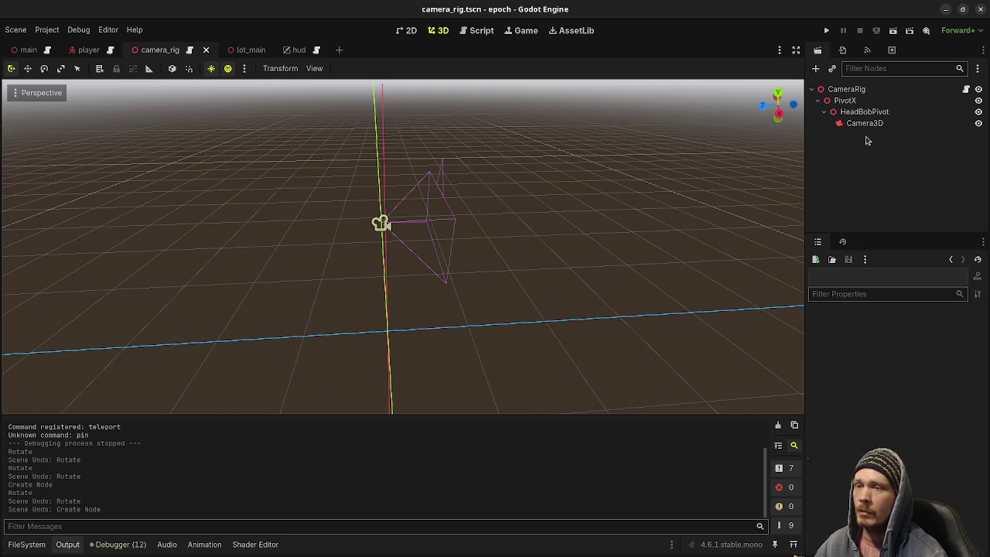
left_click(90, 52)
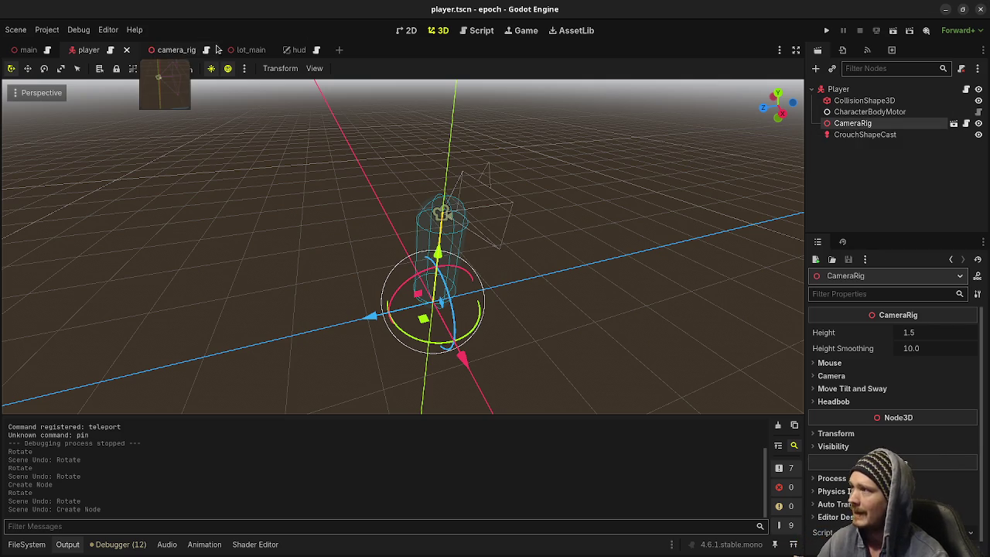
left_click(189, 52)
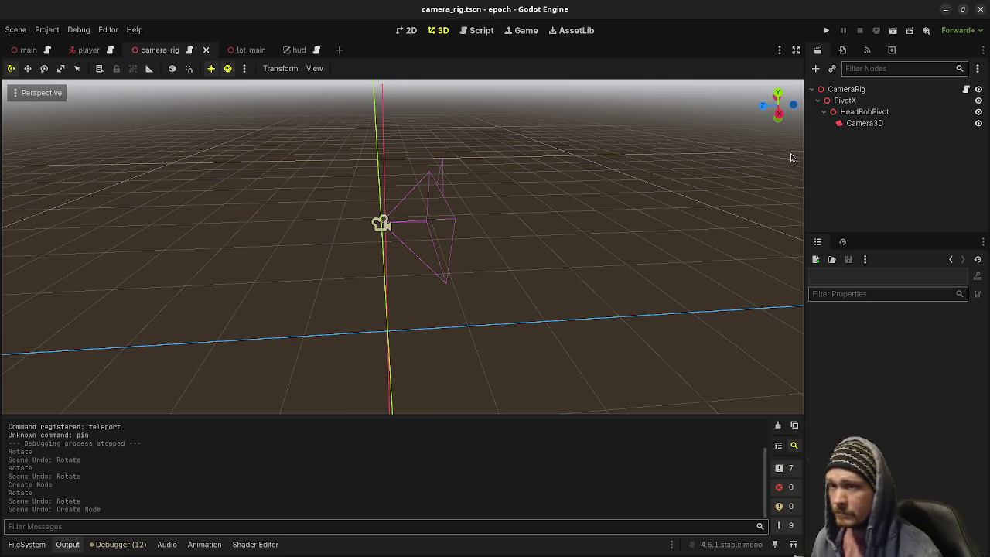
left_click(88, 49)
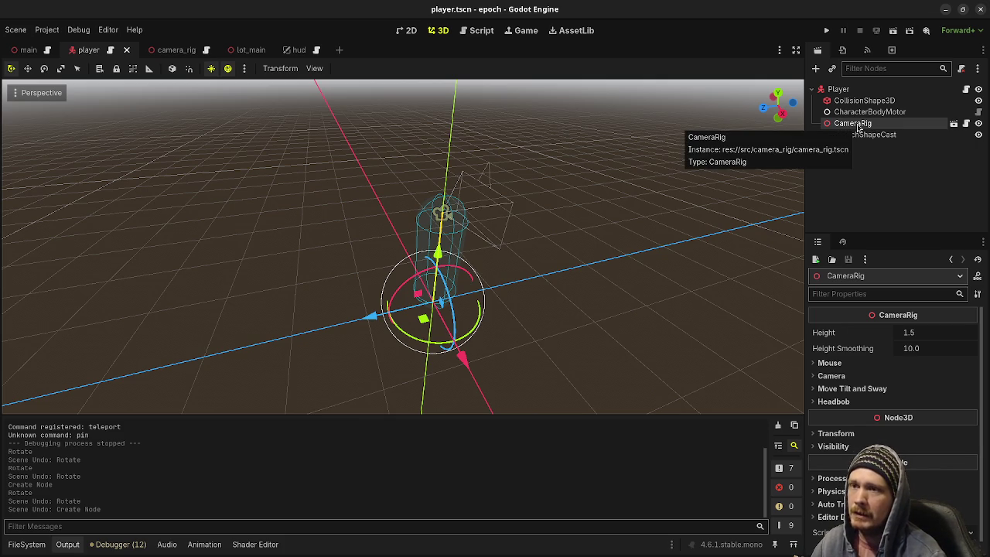
Step: Add a Node3D child under CameraRig and name it ArmRig
key("ctrl+a")
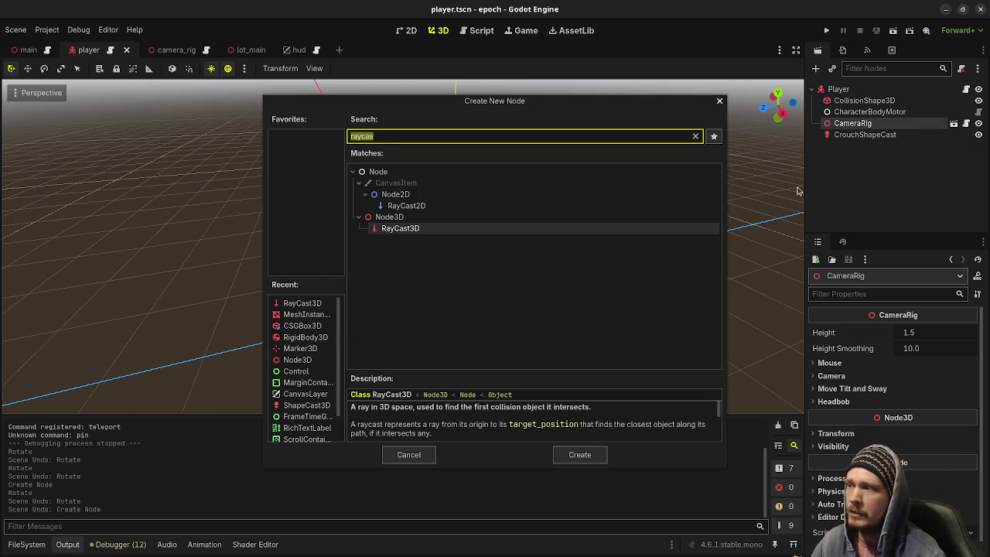
type("Node3D")
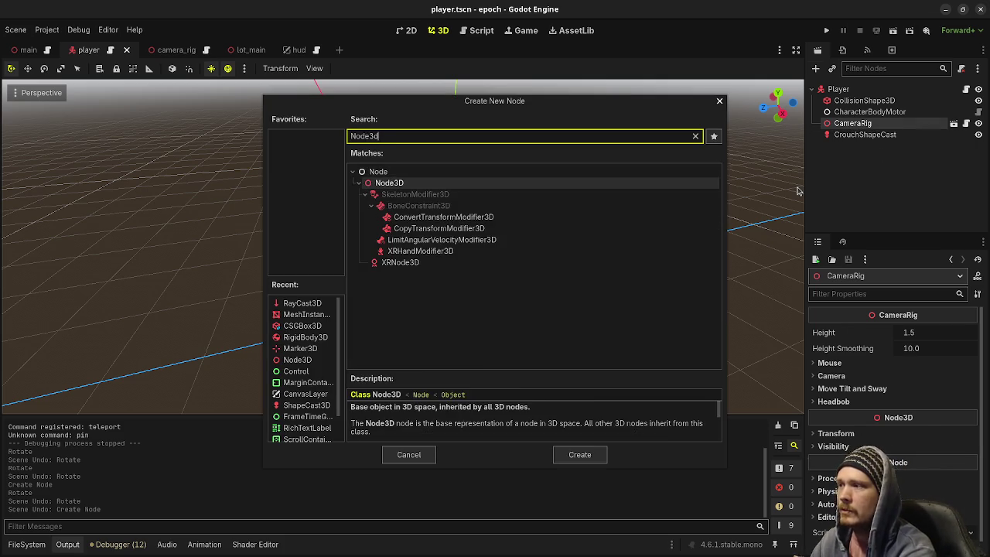
key("Return")
type("ArmRig")
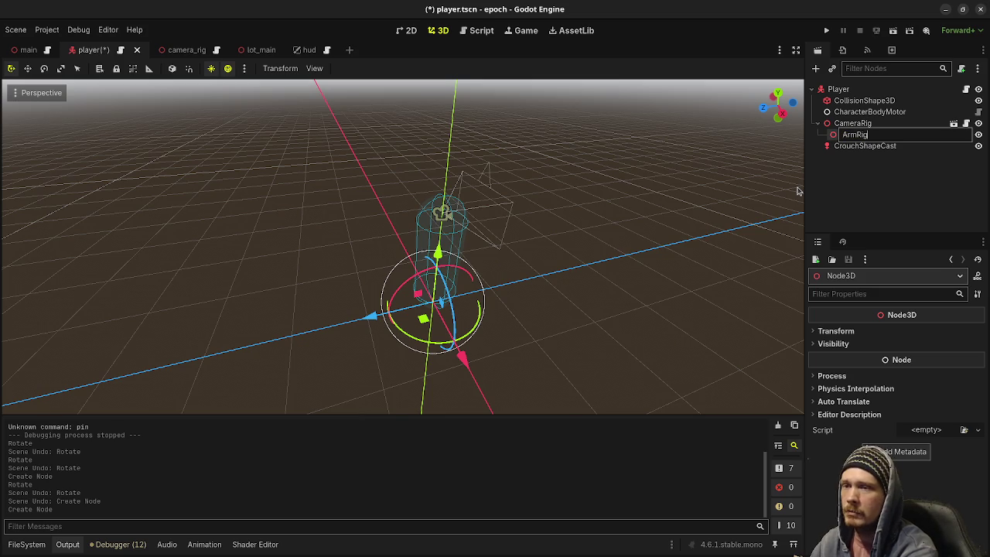
key("Return")
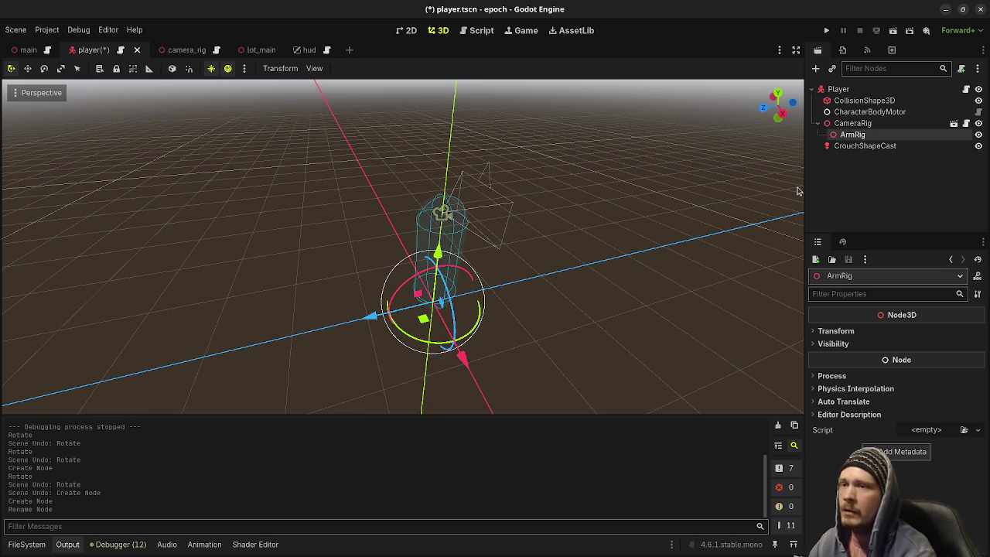
Step: Search 'ntera' in a new Add Child Node dialog for CameraRig, then select ArmRig
left_click(851, 123)
key("ctrl+a")
type("ntera")
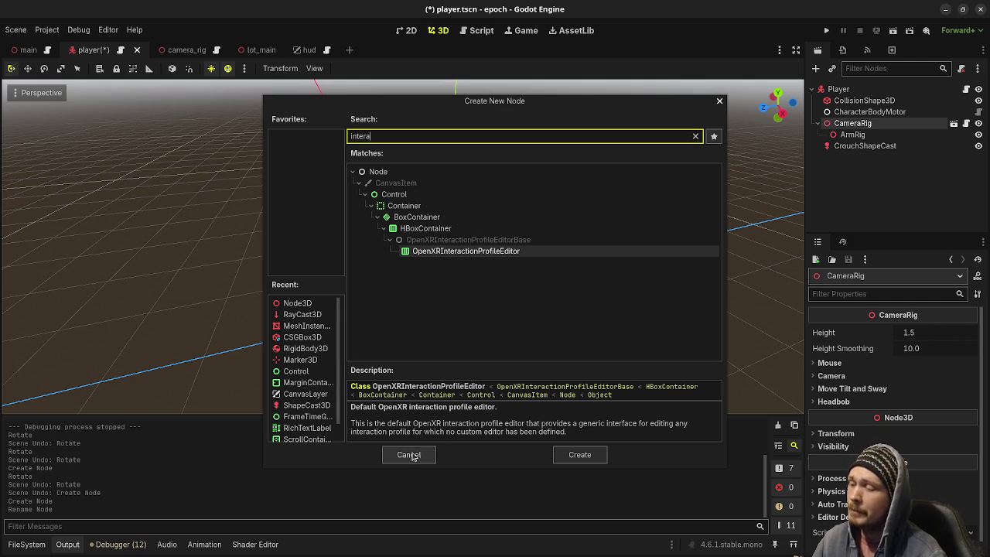
left_click(852, 135)
Step: Delete the ArmRig node and confirm
right_click(852, 136)
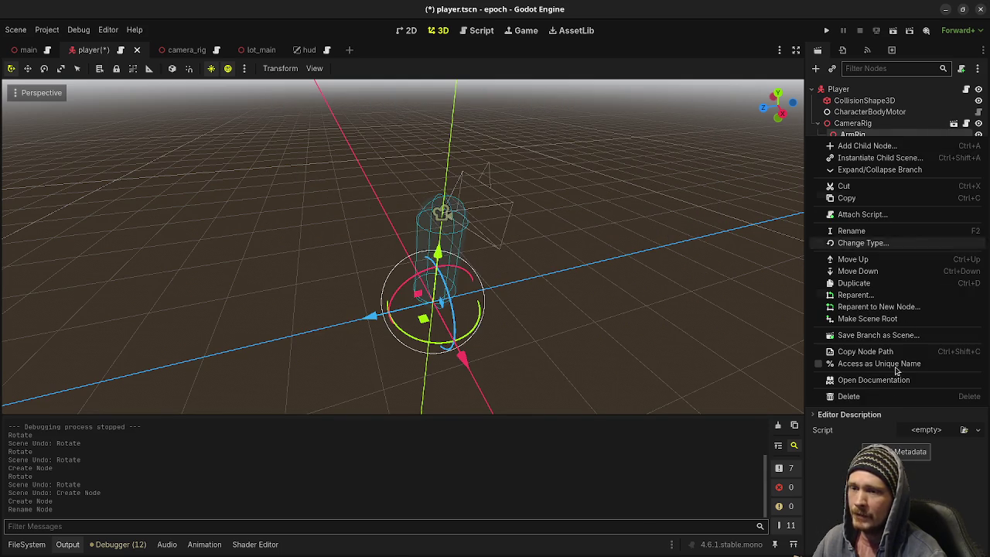
left_click(848, 396)
left_click(537, 298)
Step: Turn Editable Children on for CameraRig, then off again, confirming the revert to defaults
left_click(858, 124)
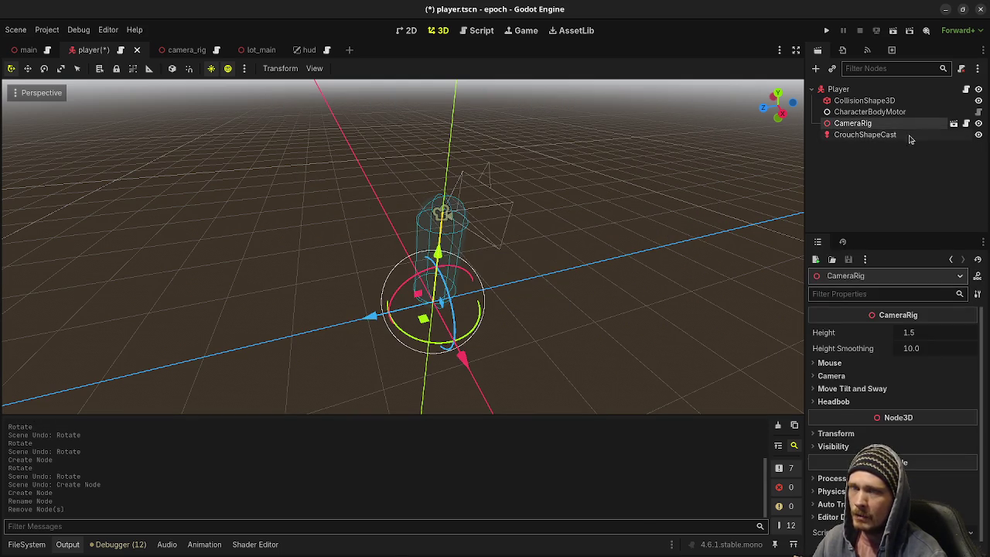
right_click(864, 127)
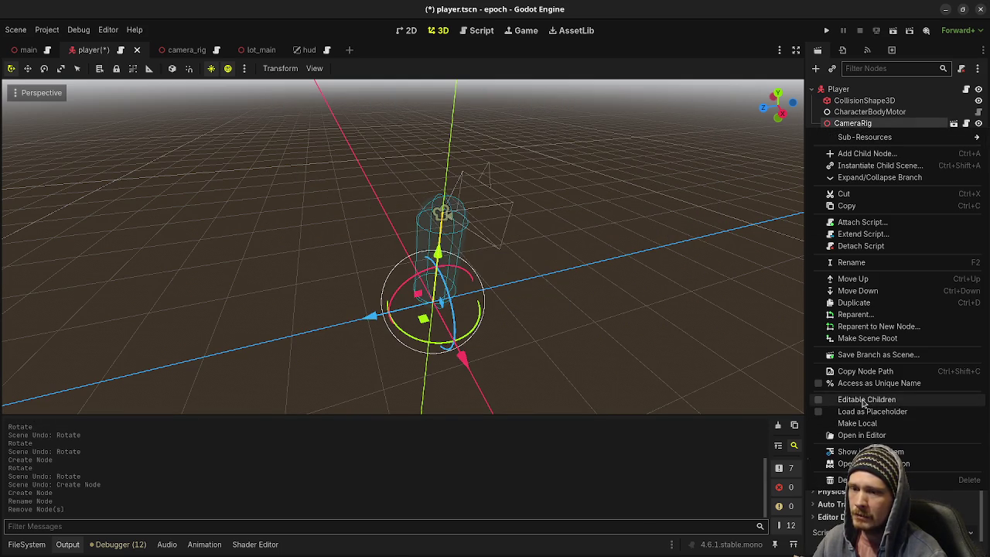
left_click(866, 399)
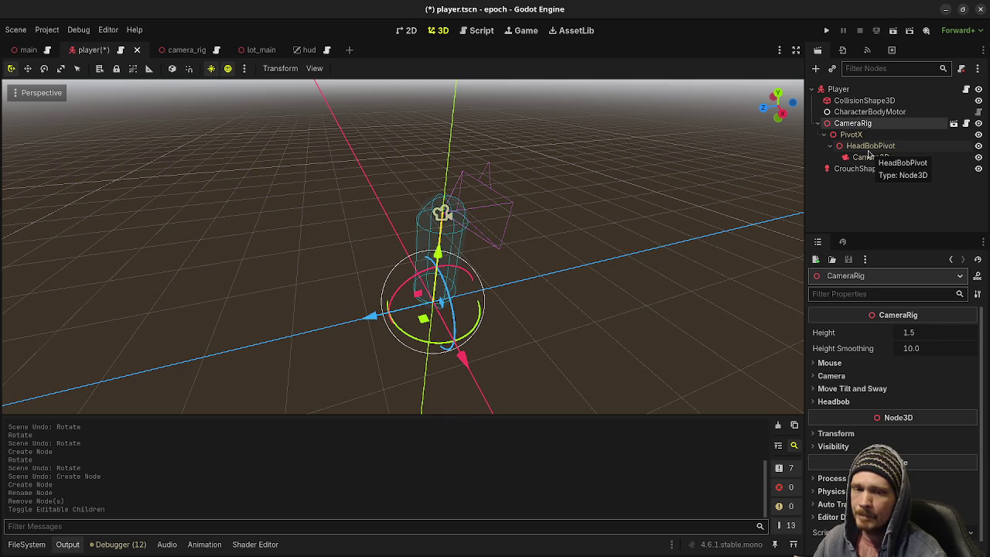
right_click(872, 126)
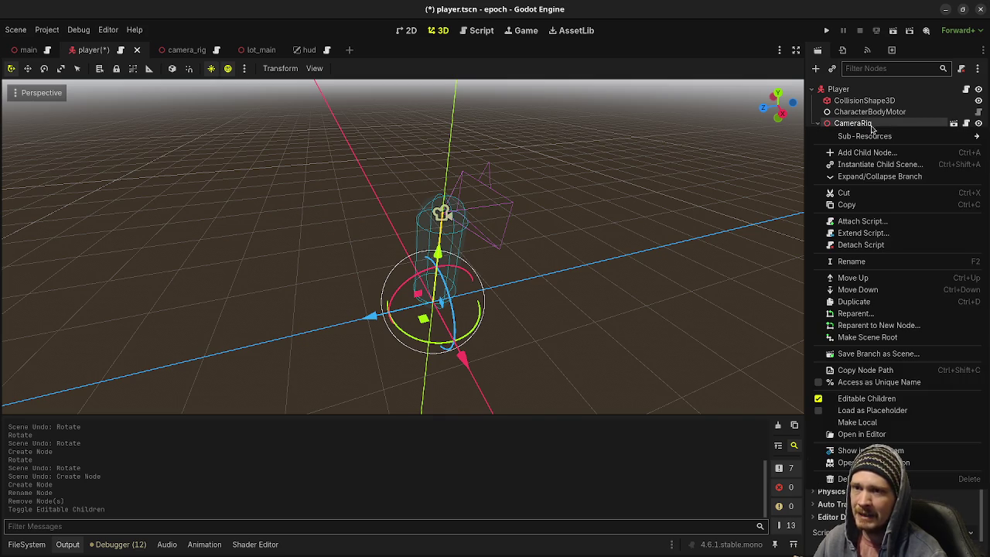
left_click(854, 398)
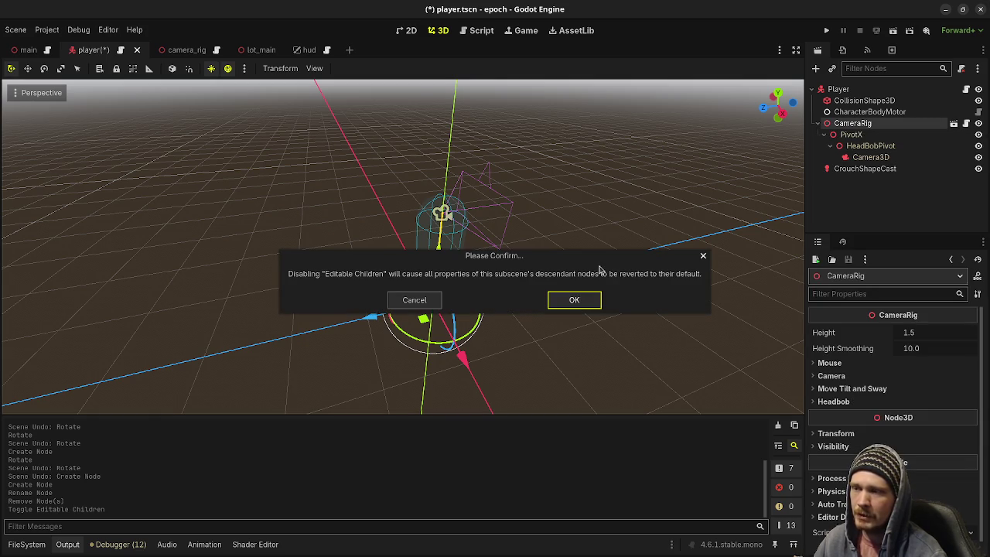
left_click(559, 305)
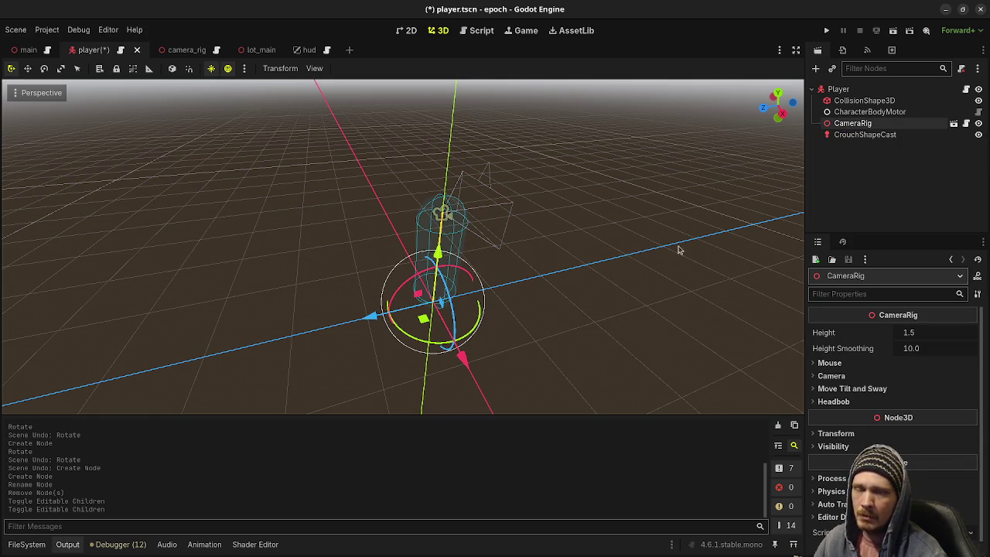
left_click(880, 173)
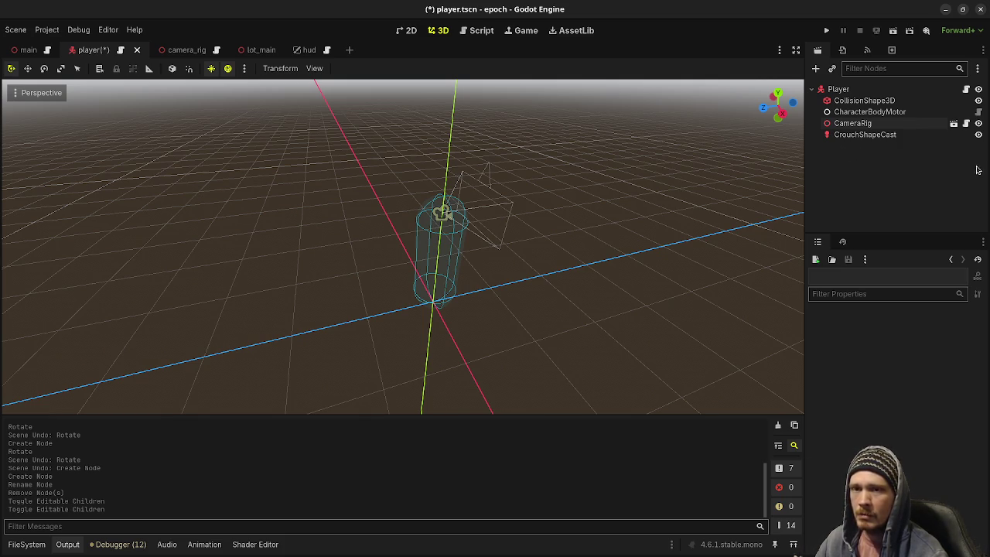
Step: Switch to VS Code and show the Source Control changes
key("alt+Tab")
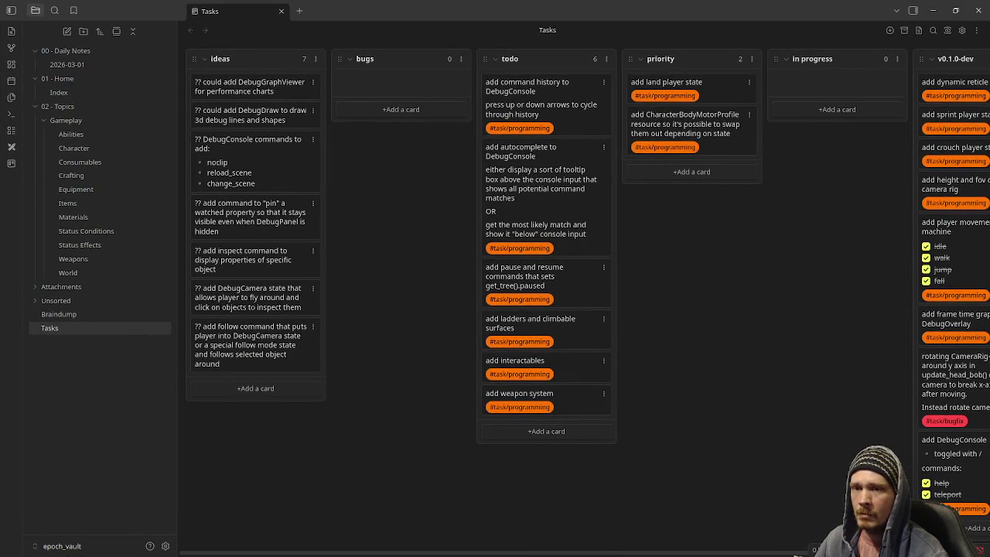
key("alt+Tab")
left_click(12, 81)
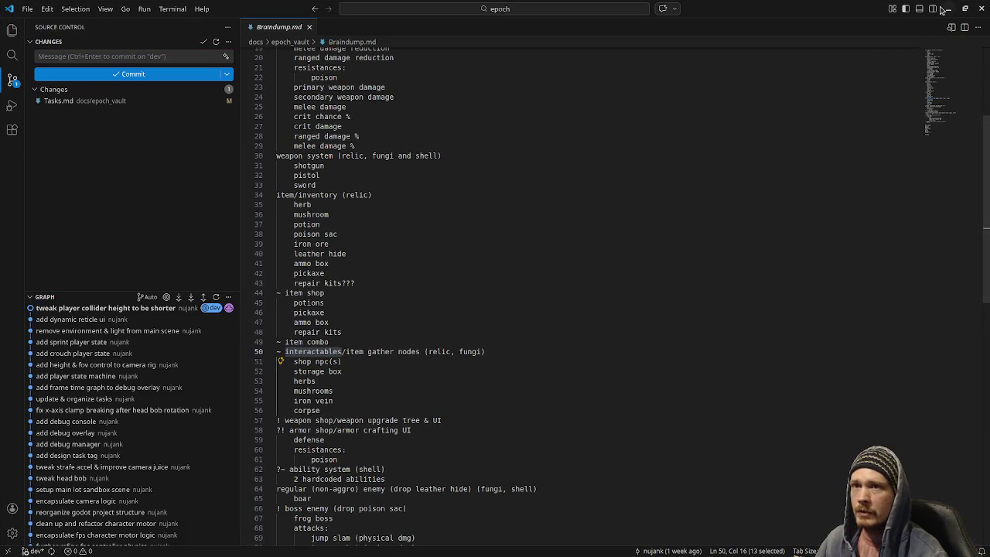
Step: Minimize Obsidian to get back to the Godot editor, then save and run the epoch project
key("alt+Tab")
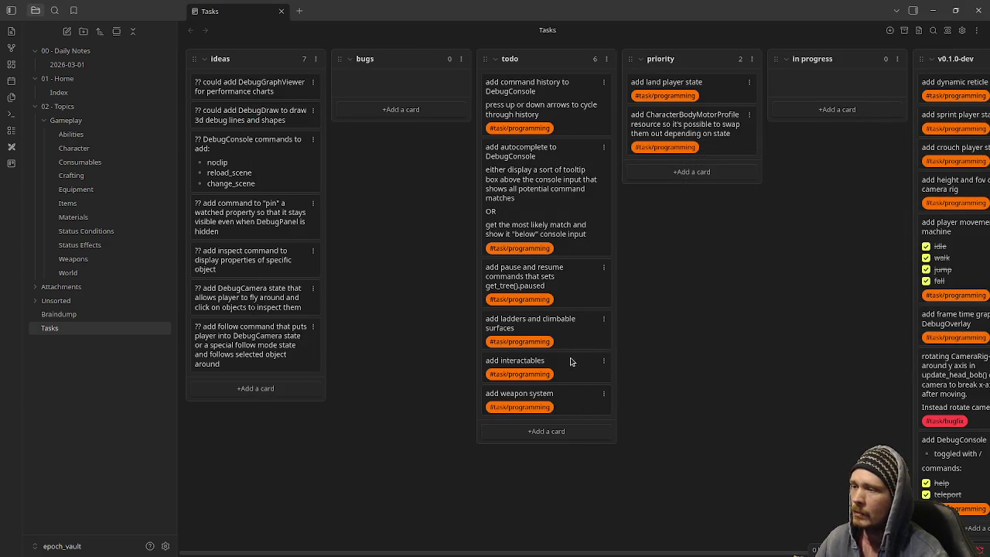
left_click(933, 10)
left_click(826, 30)
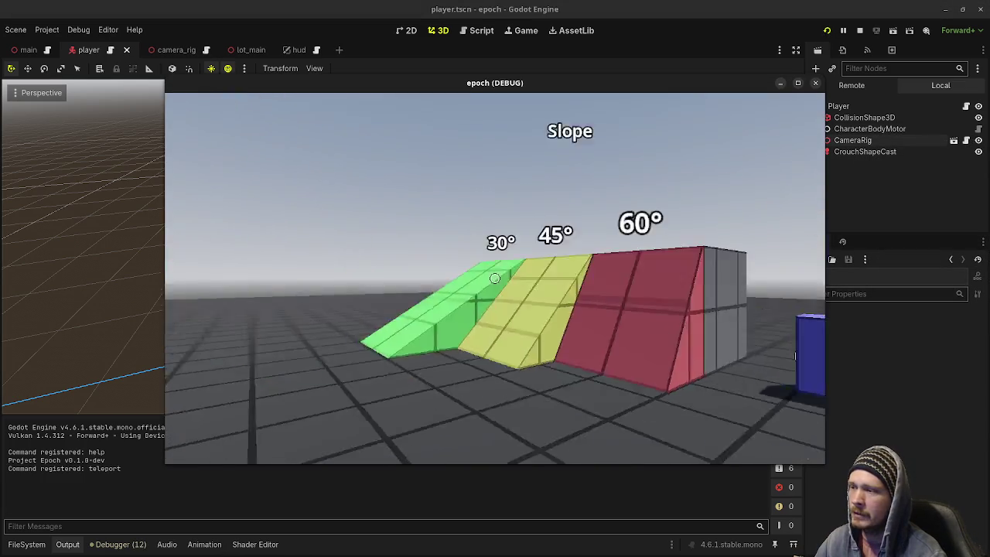
Step: Walk to the Elevator pad, climb the grey block, cross Ladder Climb, and scale the Jump Height steps
key("w")
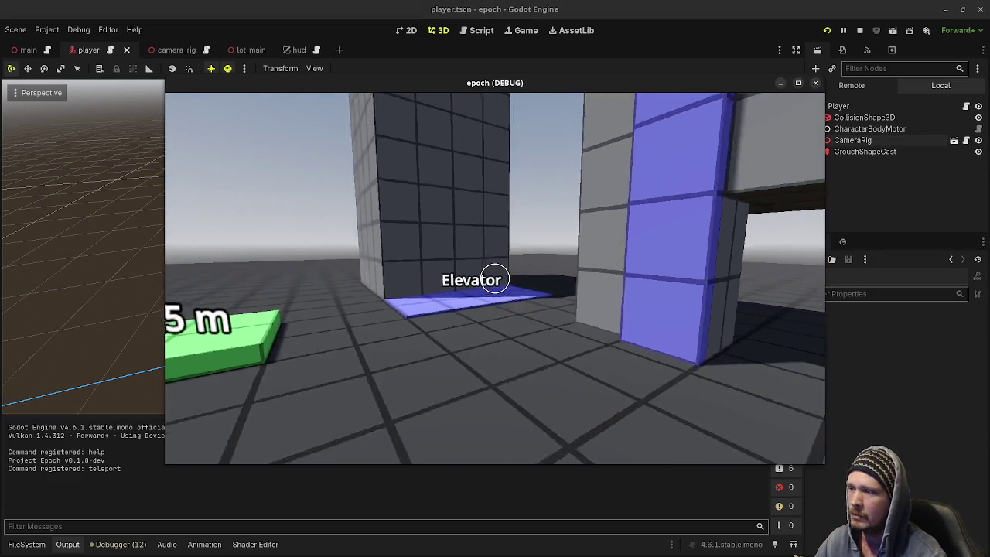
mouse_move(494, 278)
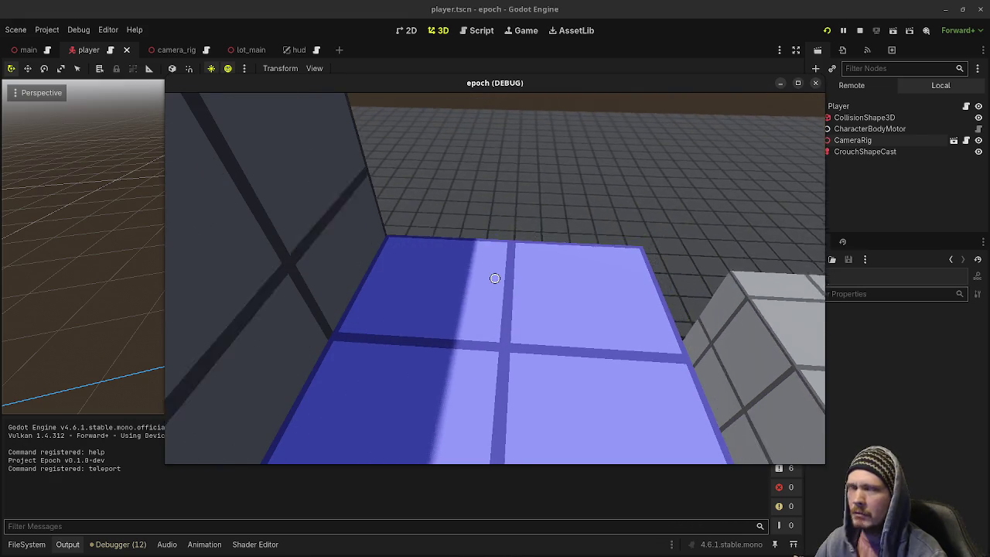
key("w")
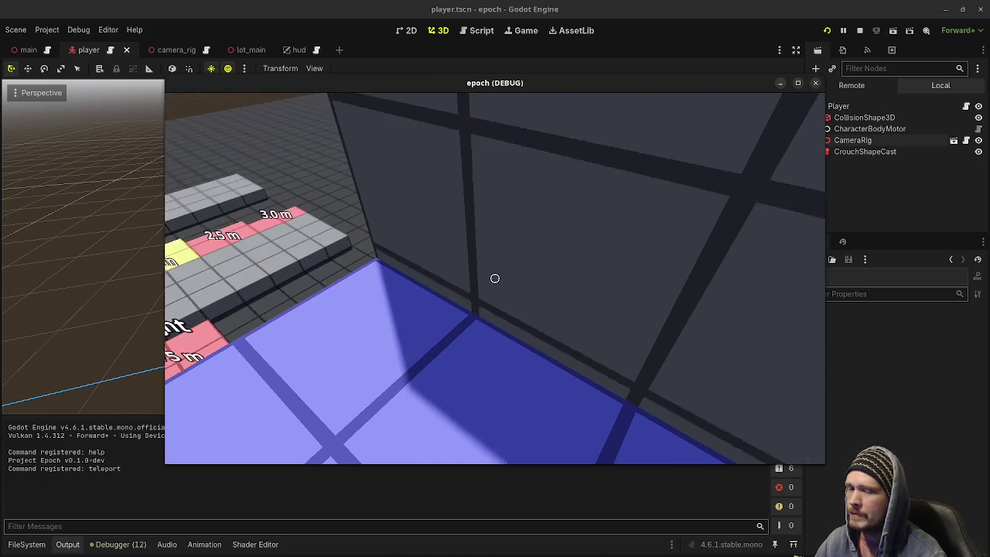
key("space")
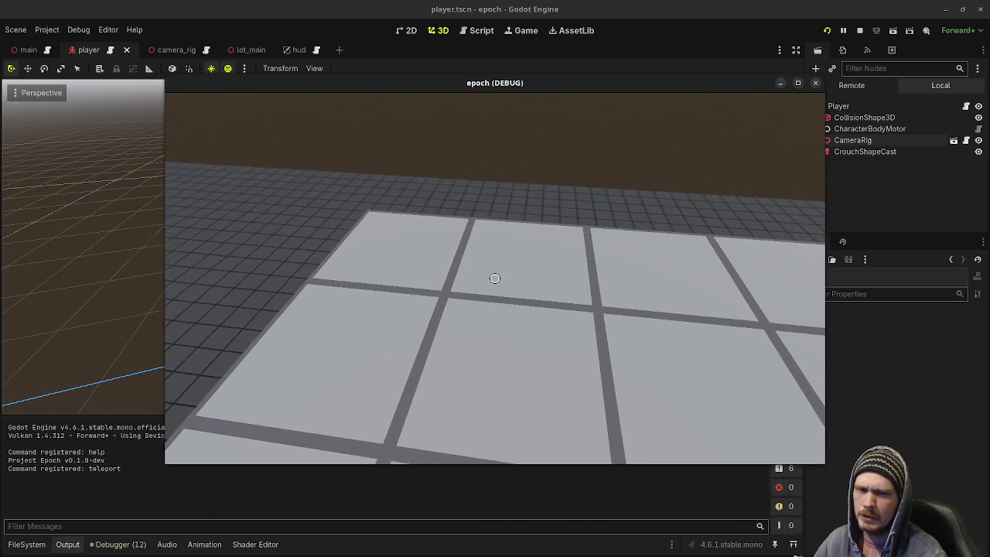
key("w")
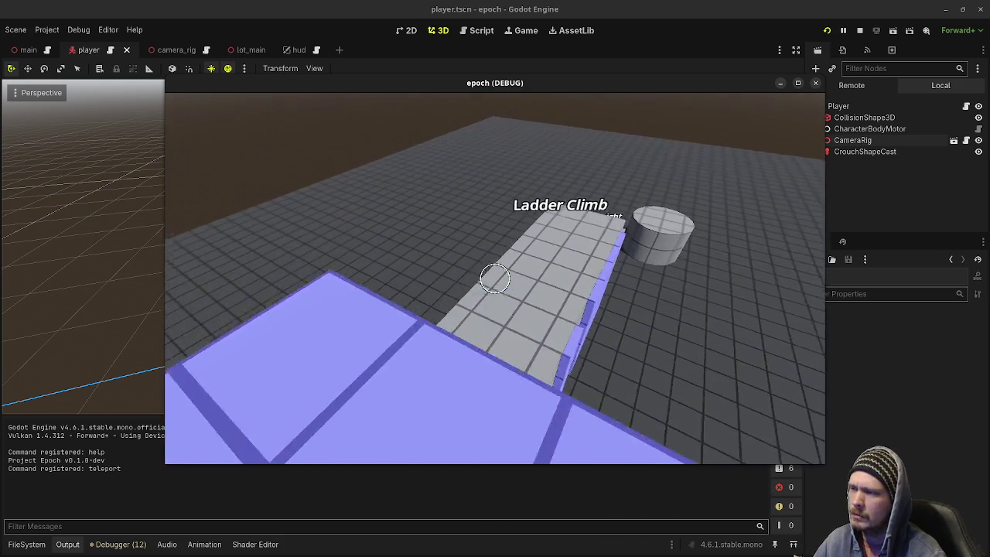
key("w")
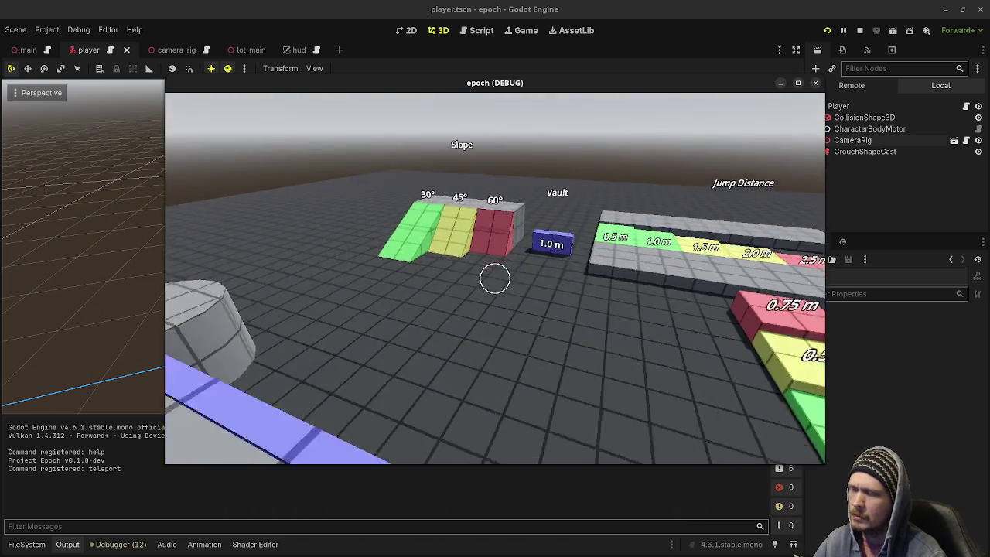
key("w")
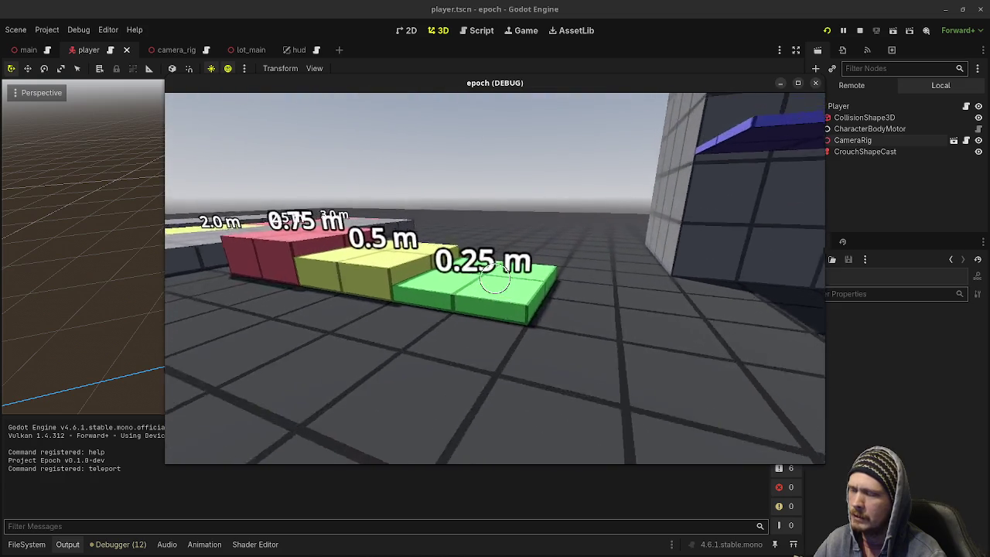
key("w")
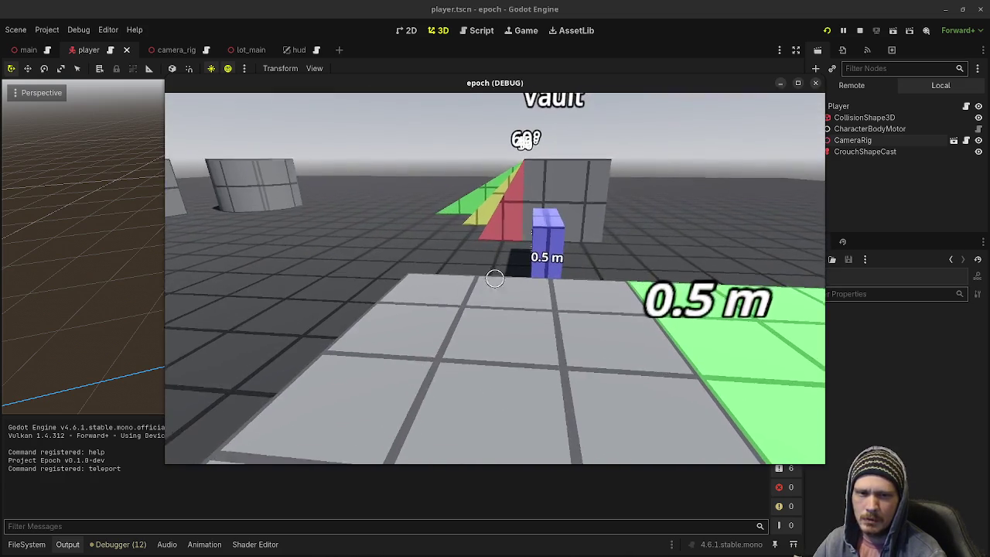
key("w")
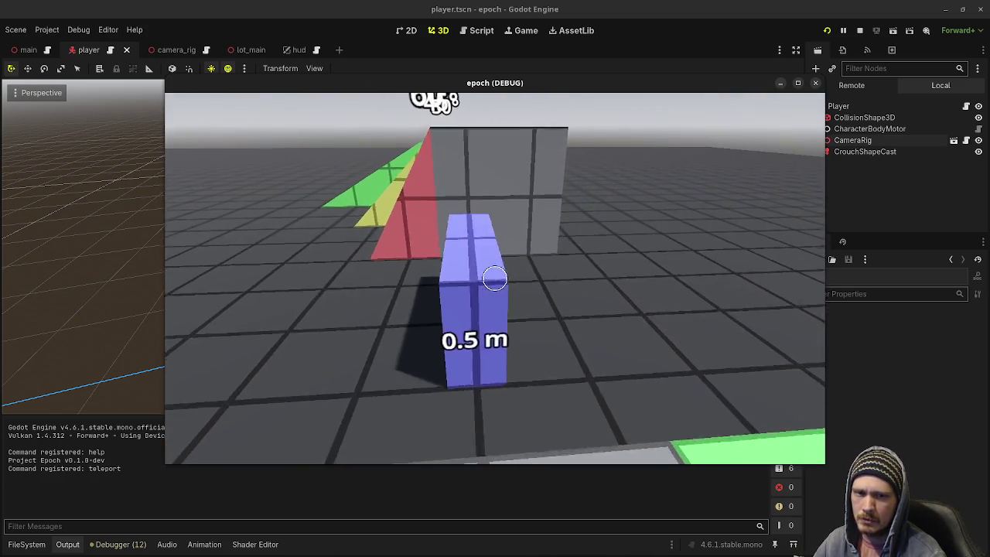
key("w")
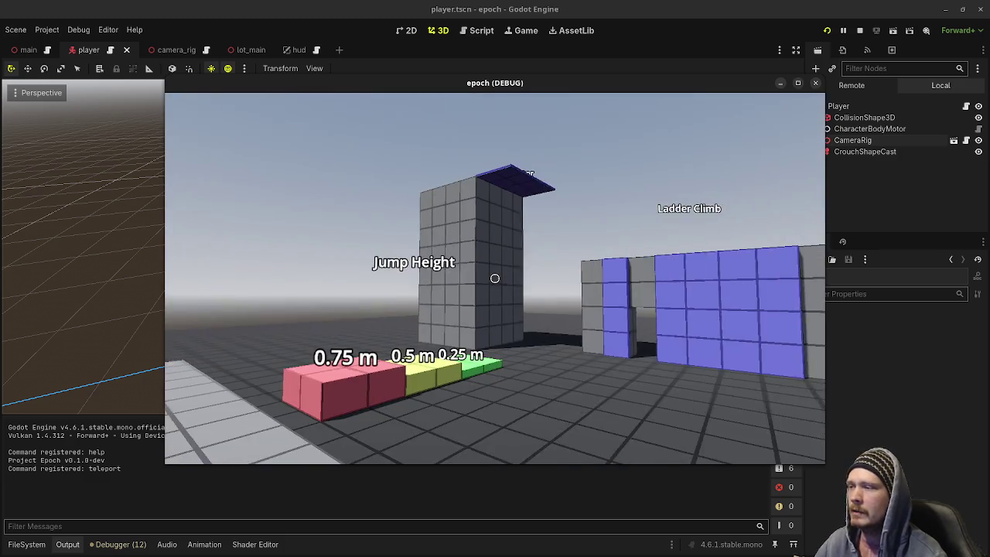
Step: Test moving under the rising Elevator tower platform, then stop the running game
key("w")
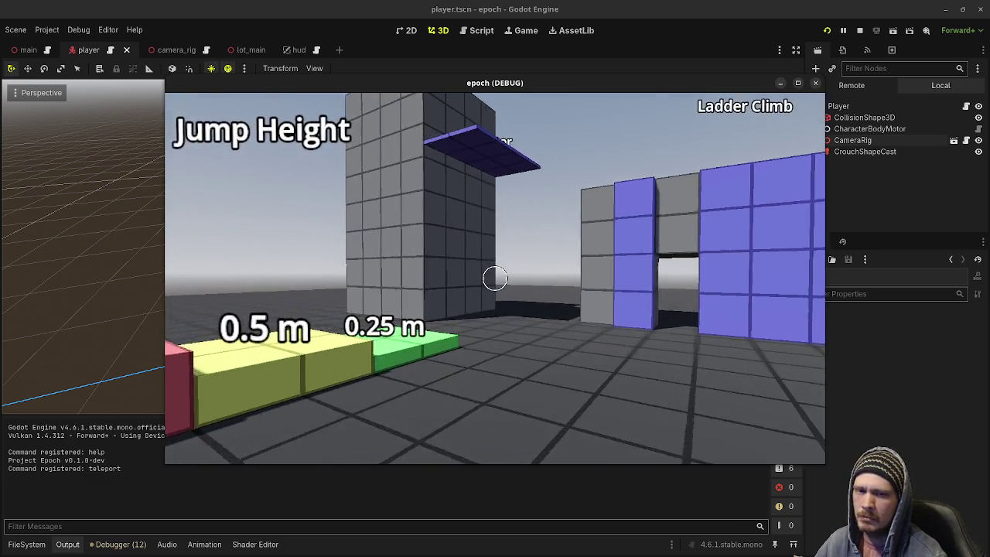
key("w")
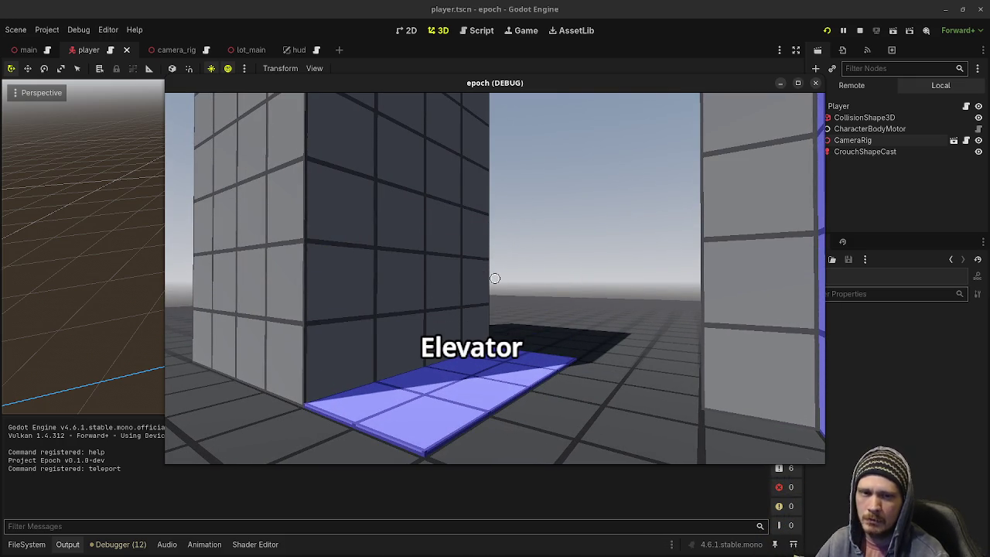
key("s")
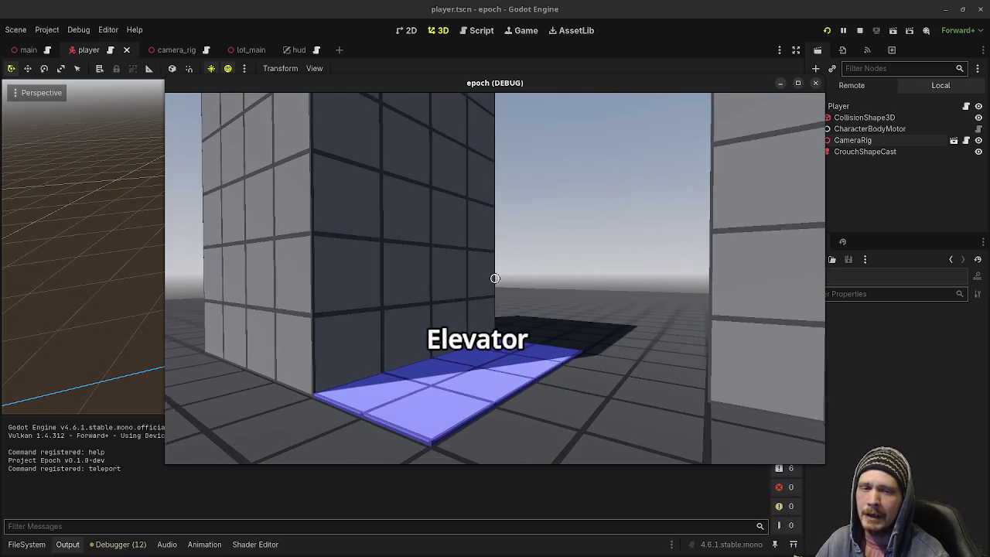
key("w")
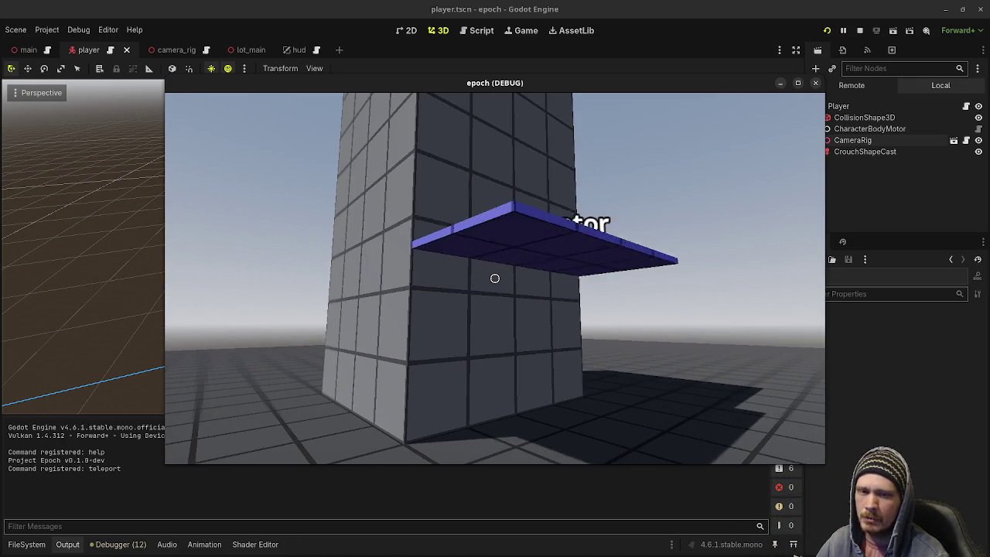
key("s")
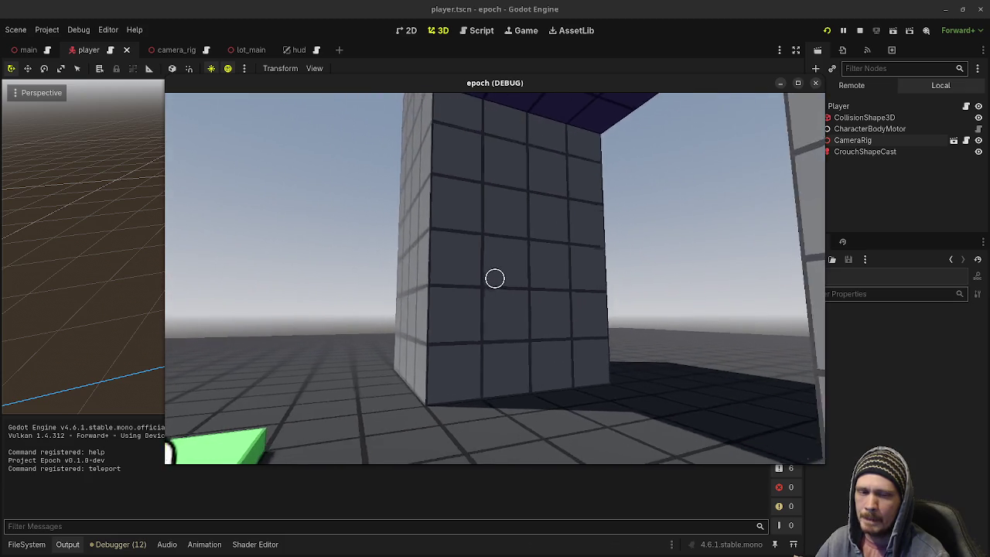
key("a")
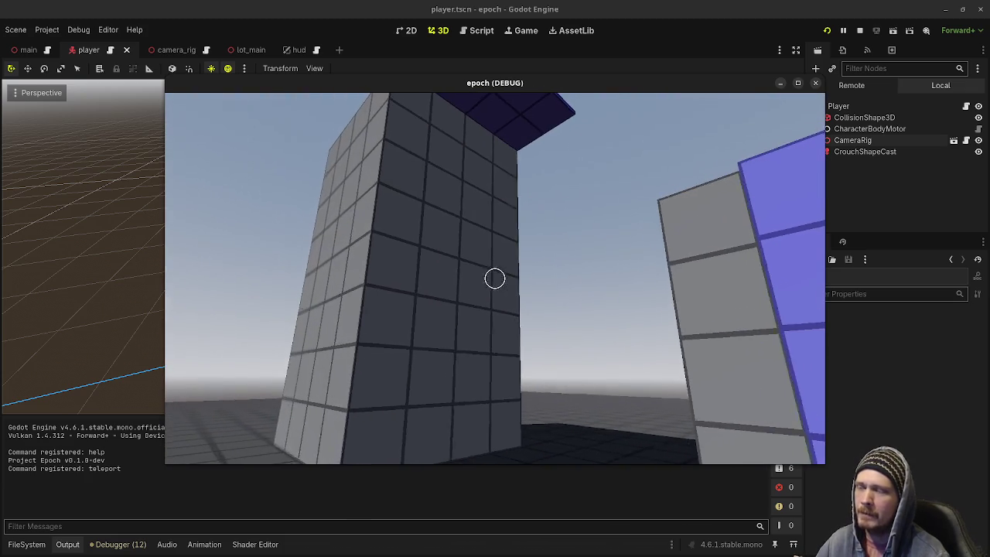
key("Escape")
left_click(859, 31)
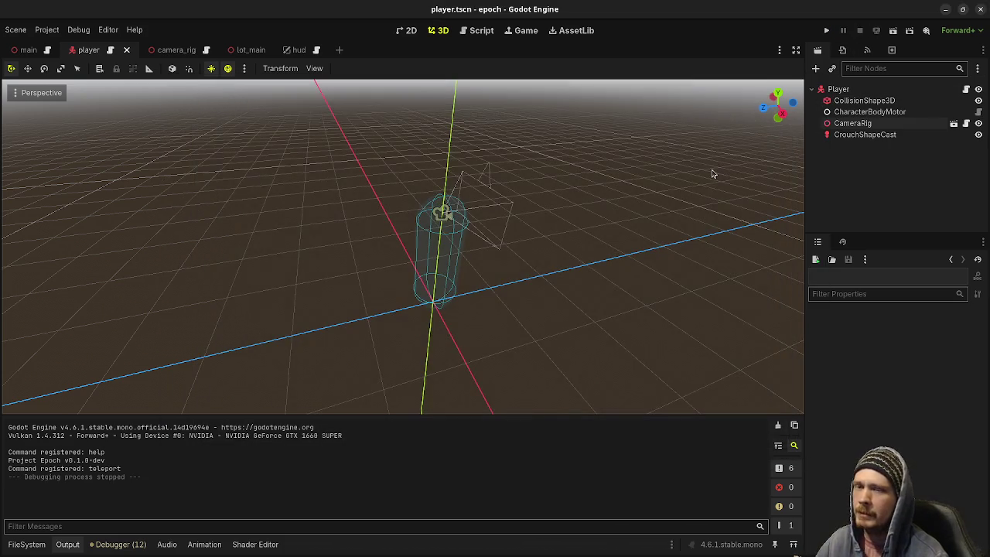
Step: Open and close the desktop window overview
key("super")
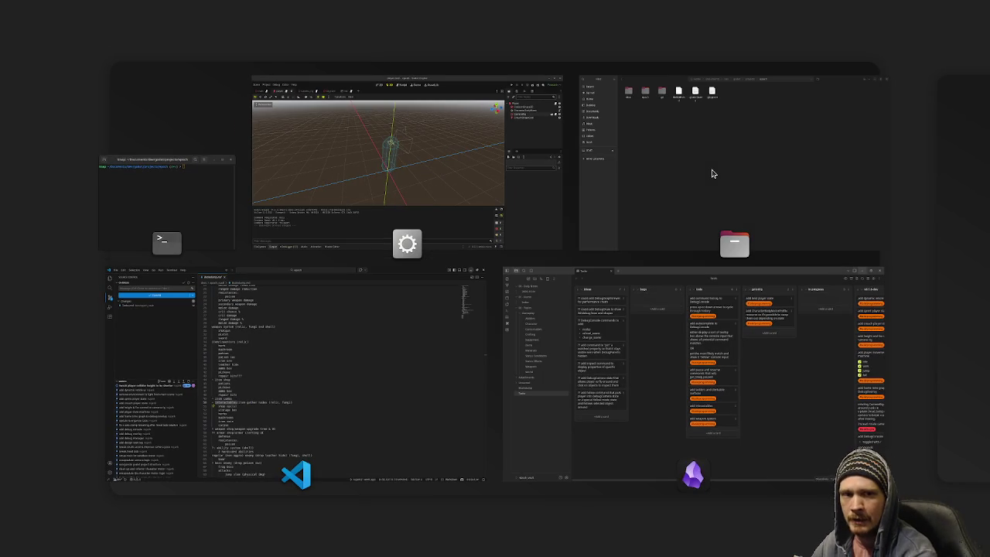
key("super")
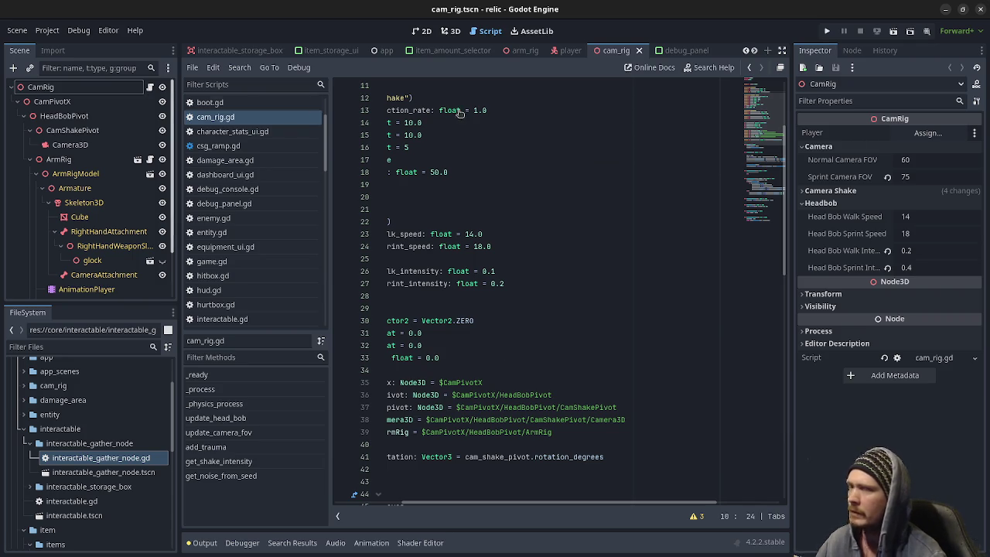
Step: Select ArmRig in cam_rig's scene tree, switch to 3D, and orbit around the arms model
left_click(62, 91)
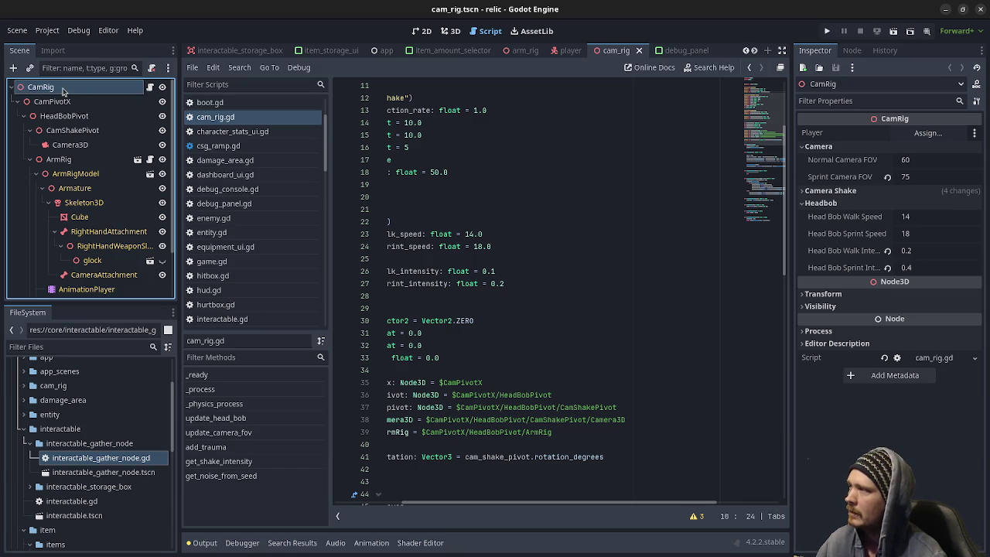
left_click(61, 159)
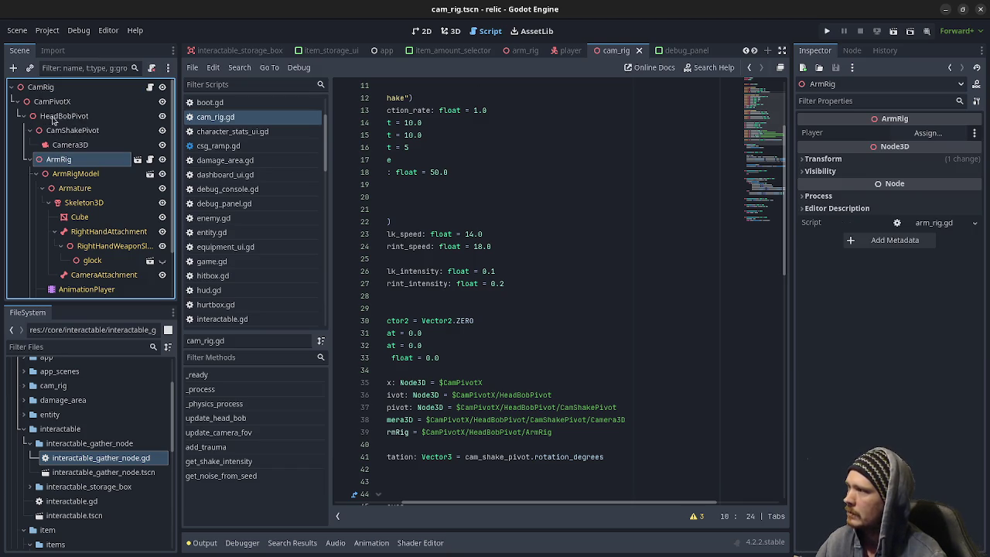
scroll(69, 164, "down", 1)
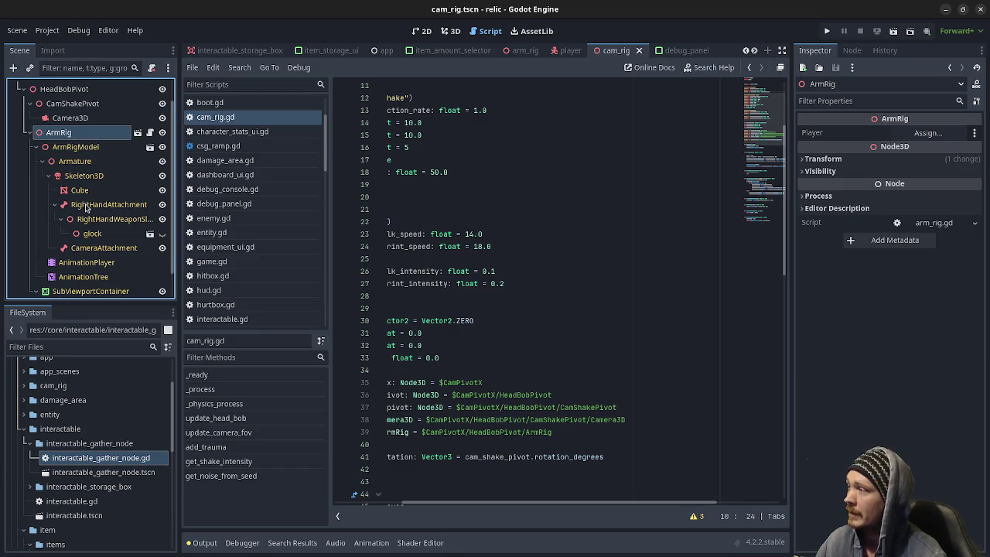
scroll(87, 205, "down", 1)
left_click(446, 34)
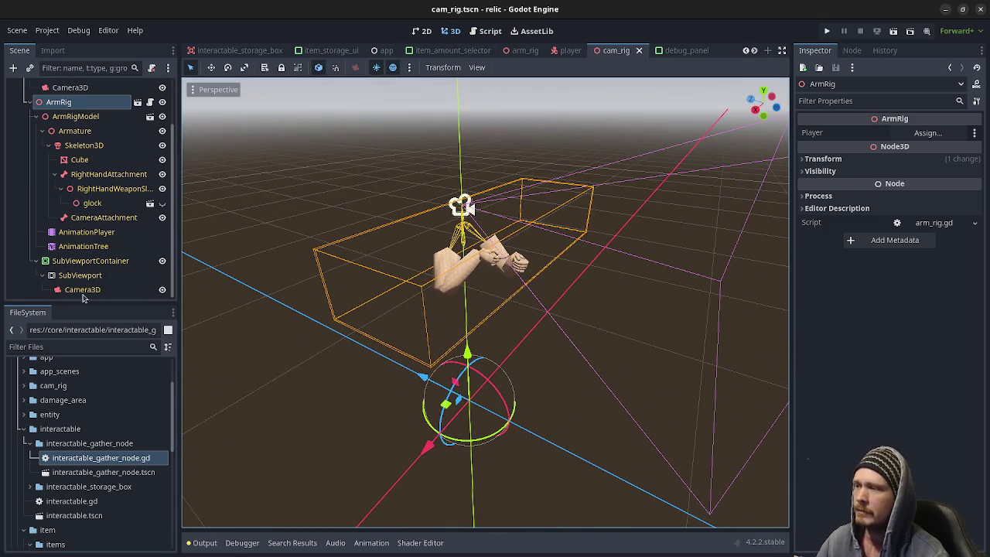
mouse_move(400, 298)
left_mouse_down()
mouse_move(592, 281)
mouse_move(492, 273)
mouse_move(535, 270)
mouse_move(515, 266)
left_mouse_up()
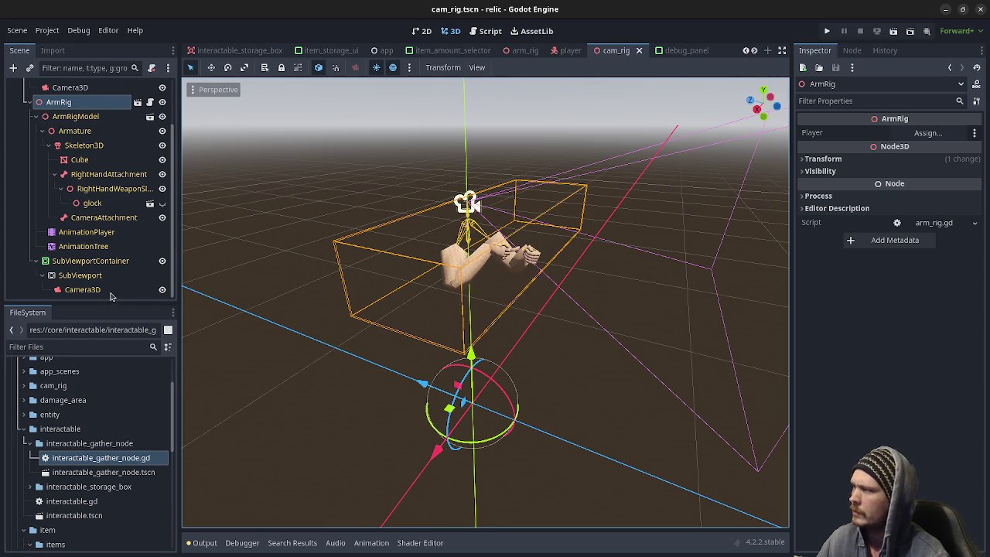
scroll(108, 249, "up", 2)
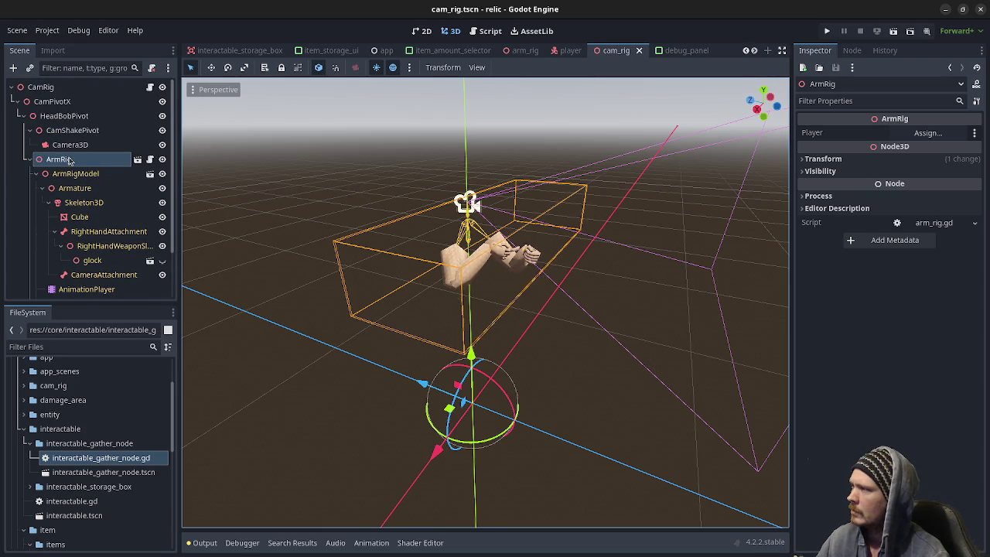
Step: Open the player scene and inspect the Player, CamRig and InteractableDetector nodes
left_click(569, 51)
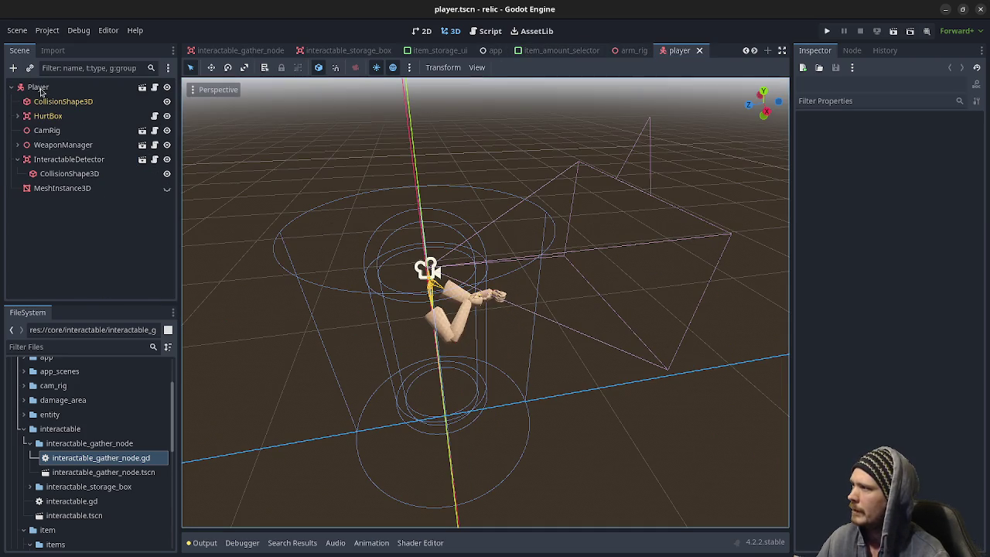
left_click(41, 87)
left_click(56, 131)
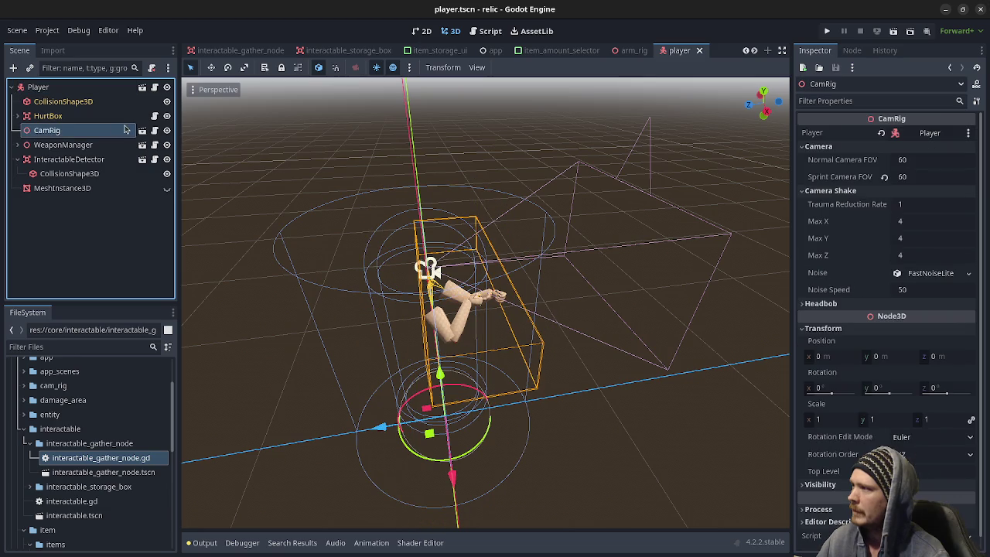
left_click(73, 159)
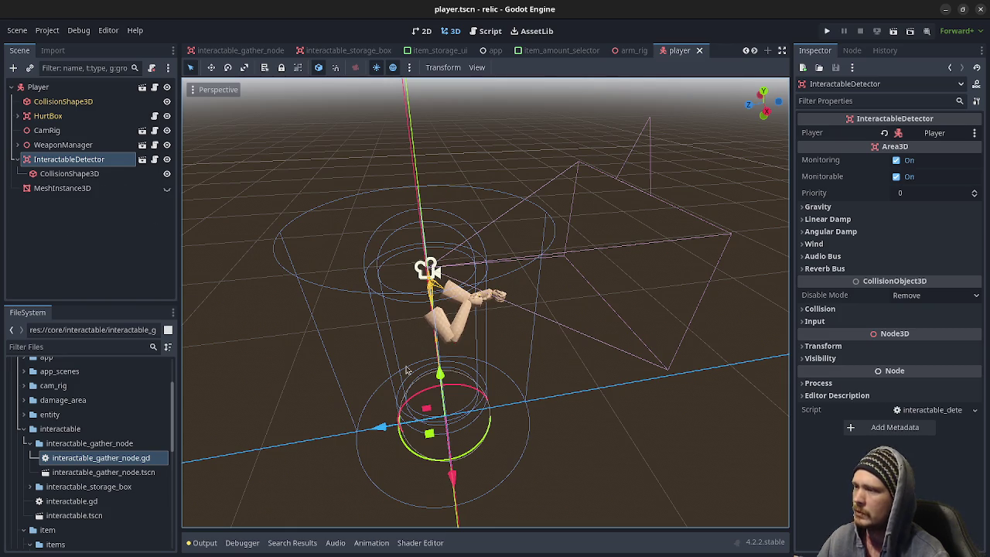
Step: Expand WeaponManager to show PrimaryWeapon and SecondaryWeapon, then open weapon_manager.gd
left_click(55, 133)
left_click(51, 145)
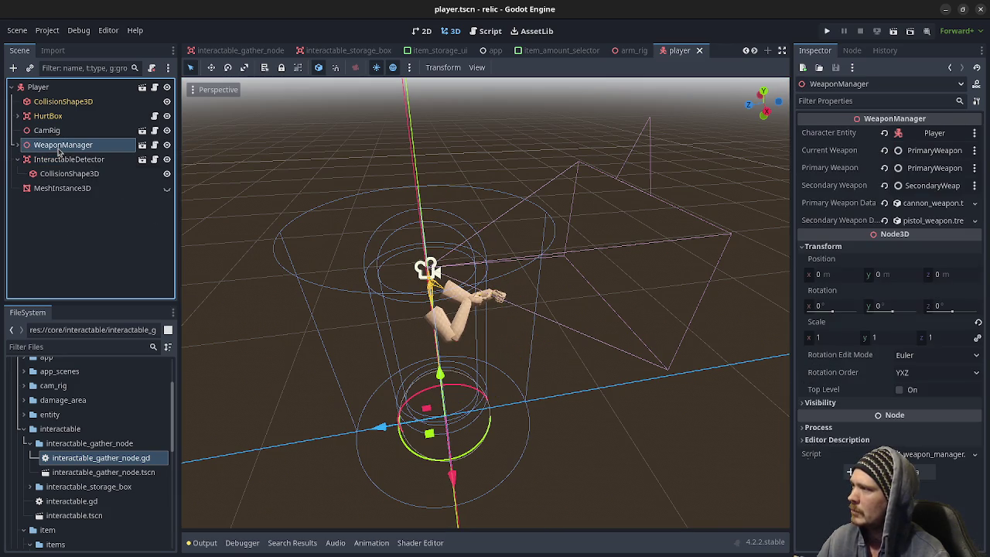
left_click(17, 144)
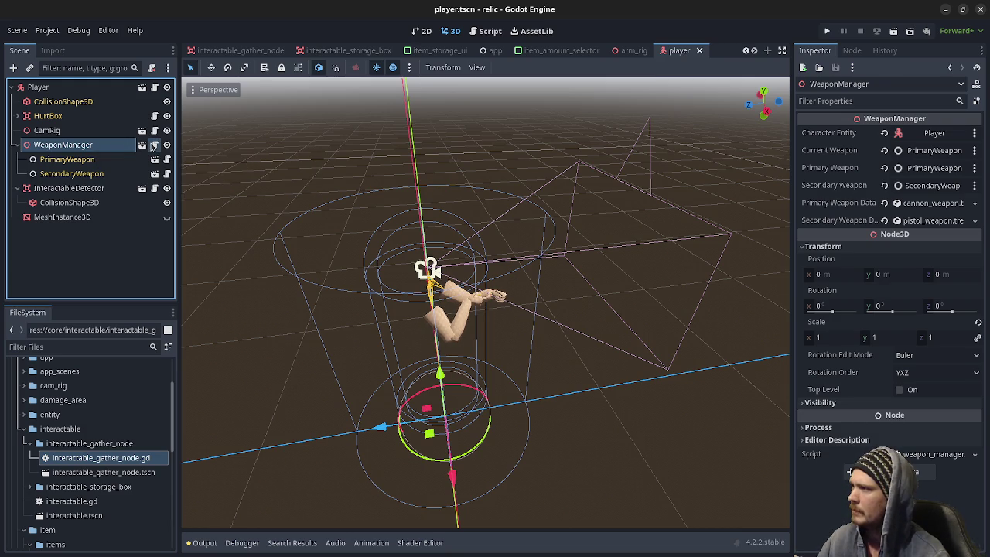
left_click(154, 146)
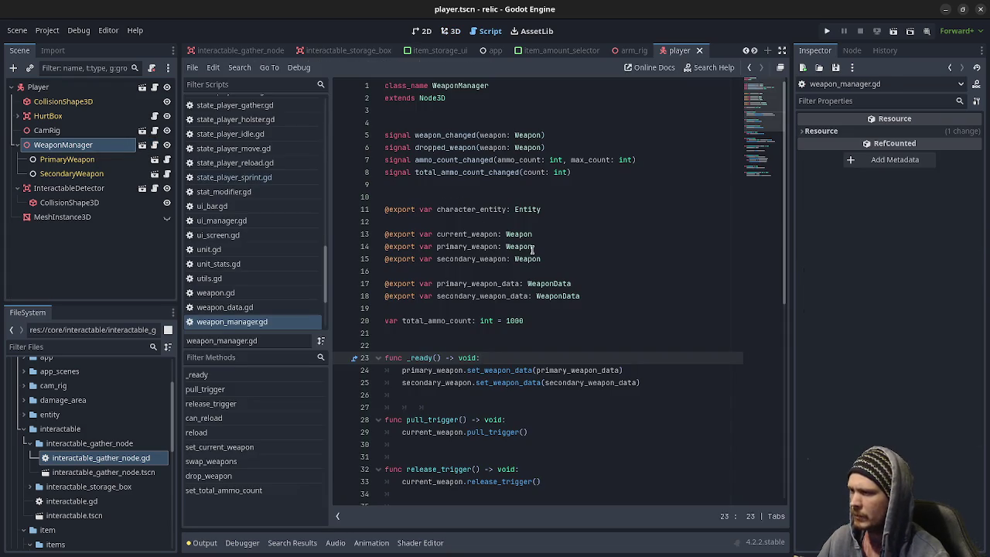
Step: Read through weapon_manager.gd, then open the CamRig sub-scene to view cam_rig.gd
scroll(532, 248, "down", 2)
scroll(531, 248, "up", 2)
scroll(532, 248, "down", 10)
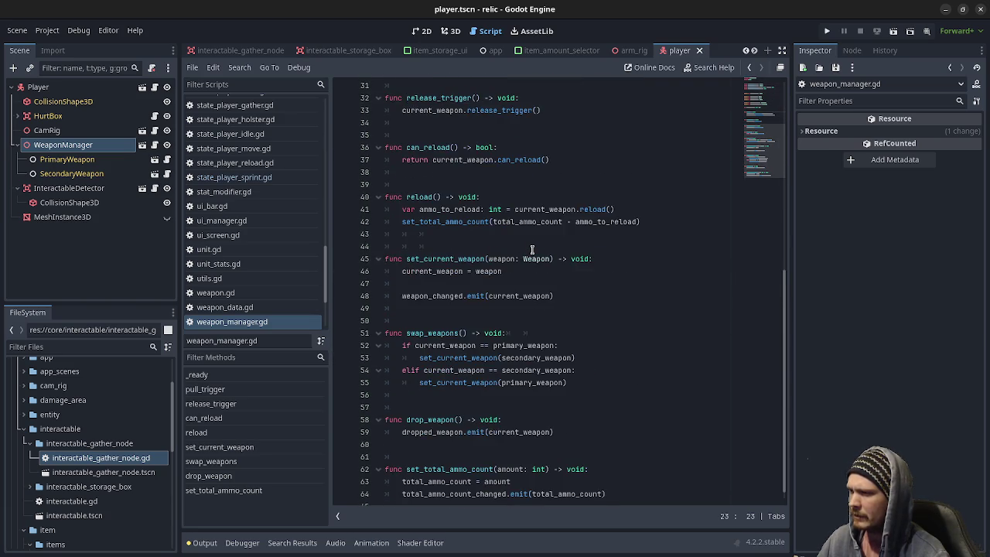
scroll(532, 249, "down", 1)
scroll(532, 248, "up", 10)
scroll(533, 250, "down", 8)
scroll(534, 250, "down", 3)
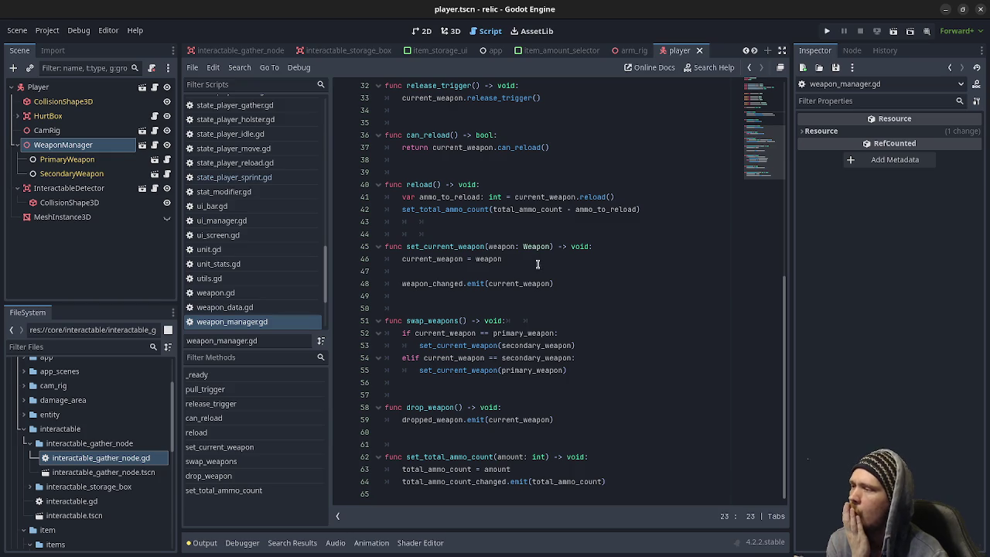
scroll(511, 400, "up", 4)
scroll(511, 400, "up", 7)
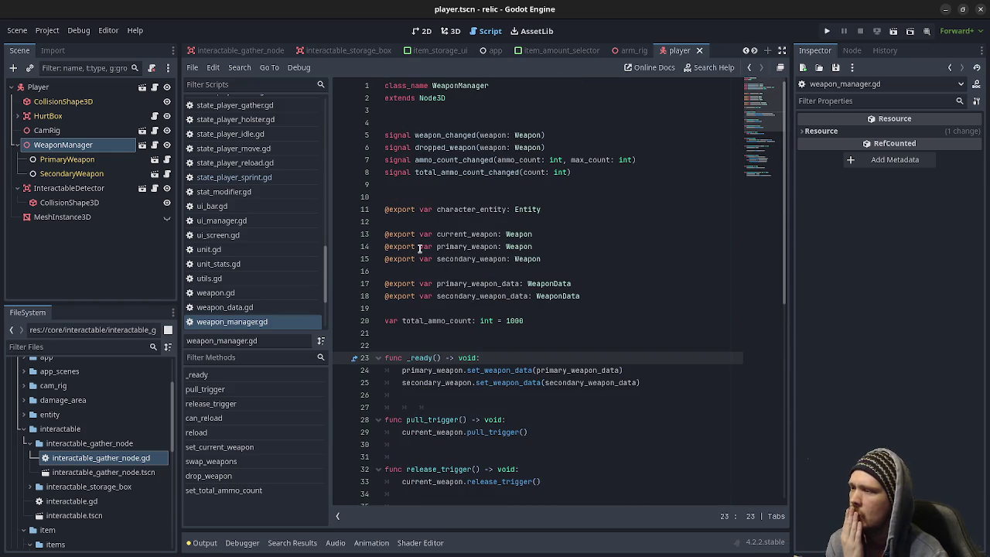
left_click(141, 132)
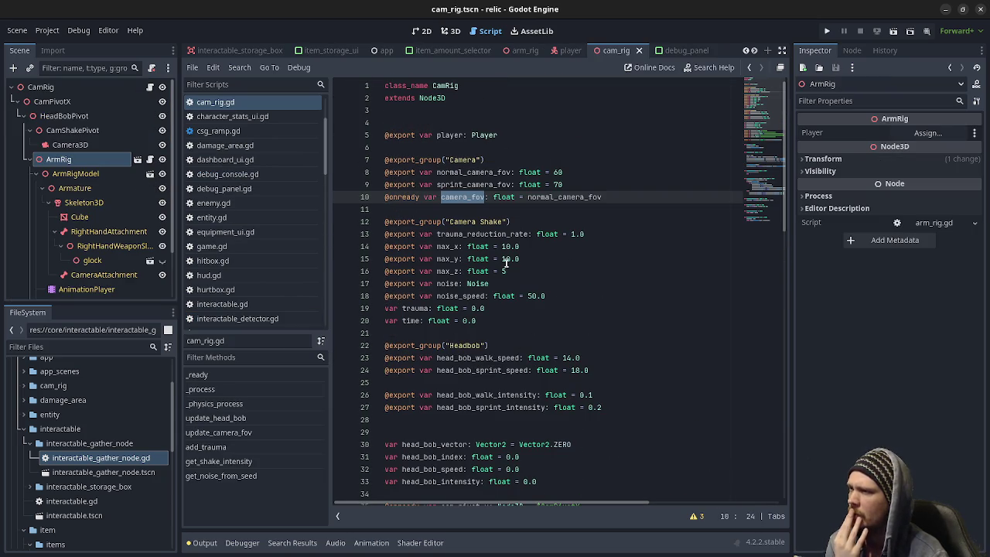
Step: Open the ArmRig sub-scene and its arm_rig.gd script from the top
scroll(506, 263, "down", 5)
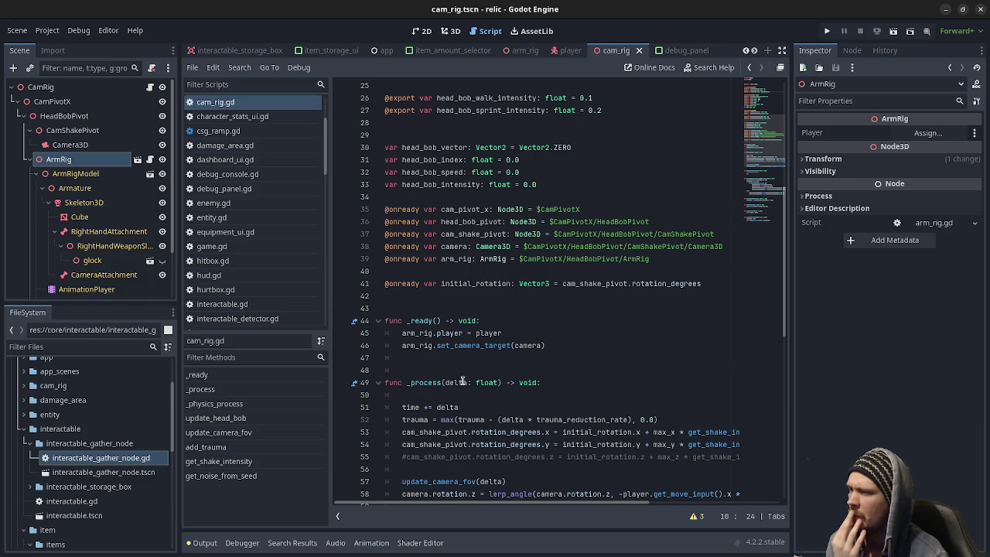
scroll(502, 336, "down", 2)
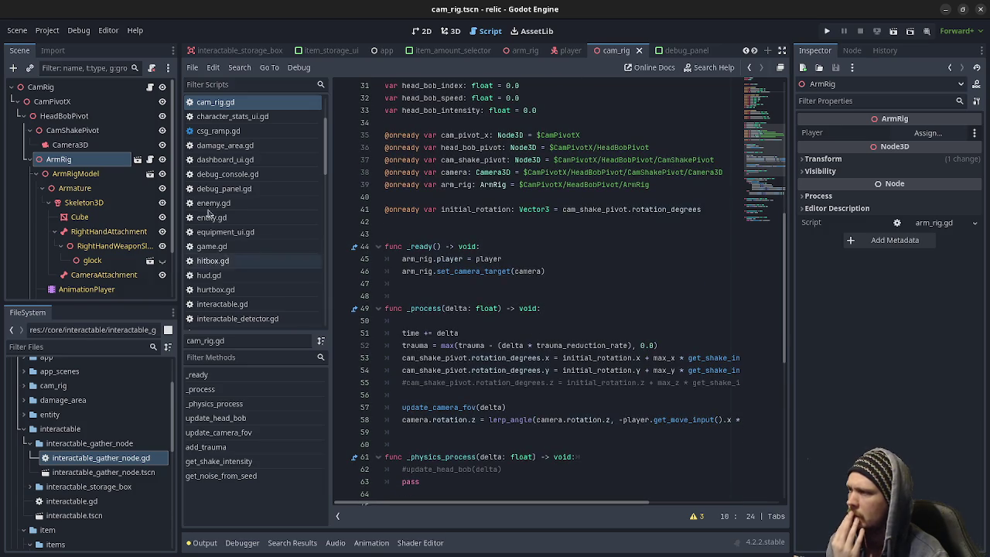
left_click(138, 160)
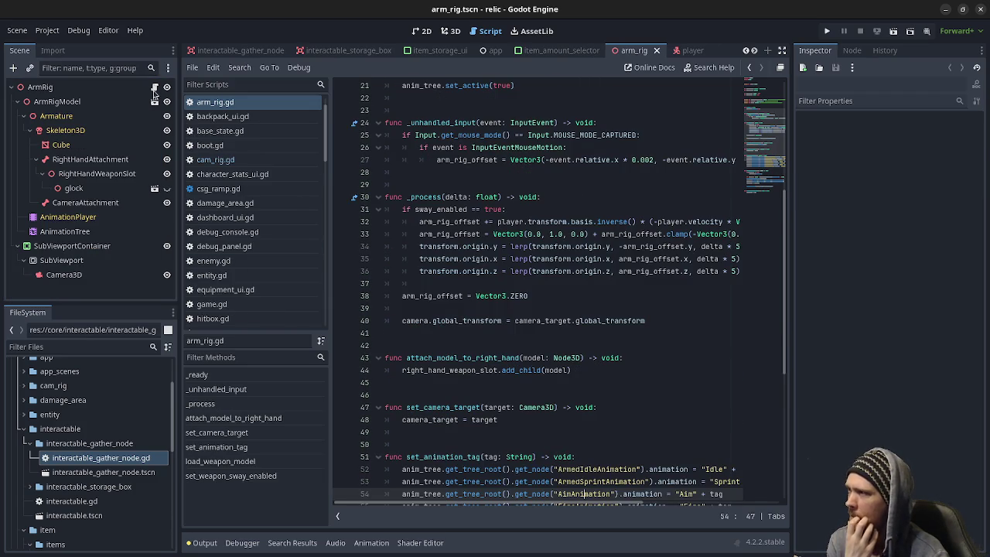
left_click(154, 89)
scroll(592, 237, "up", 7)
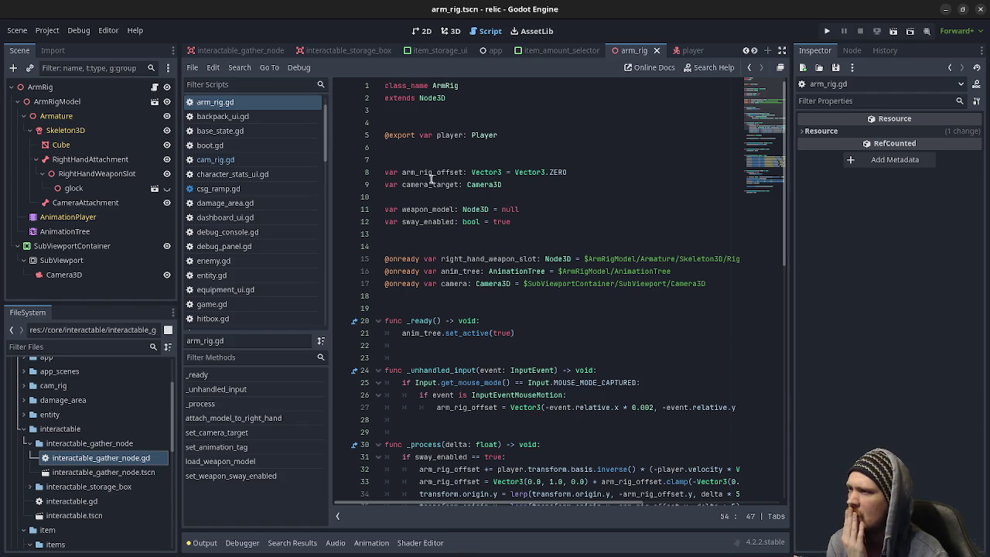
Step: Select load_weapon_model in arm_rig.gd and start a Find in Files search for it
scroll(435, 180, "down", 3)
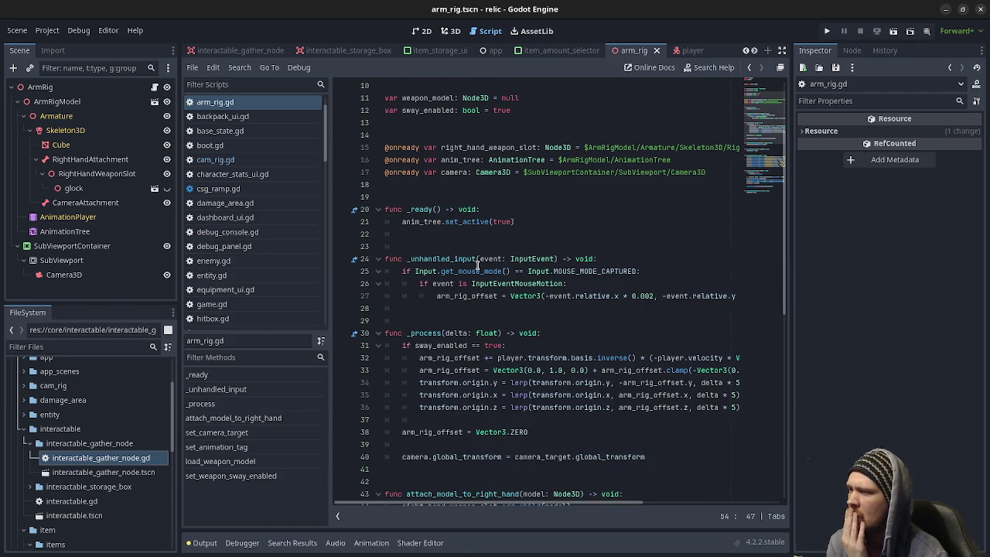
scroll(477, 265, "down", 3)
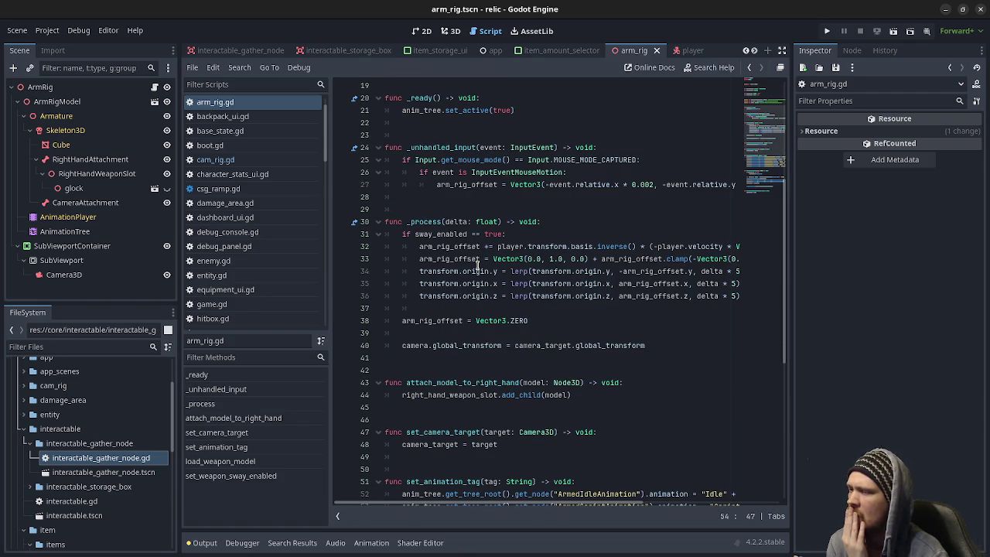
scroll(477, 265, "down", 1)
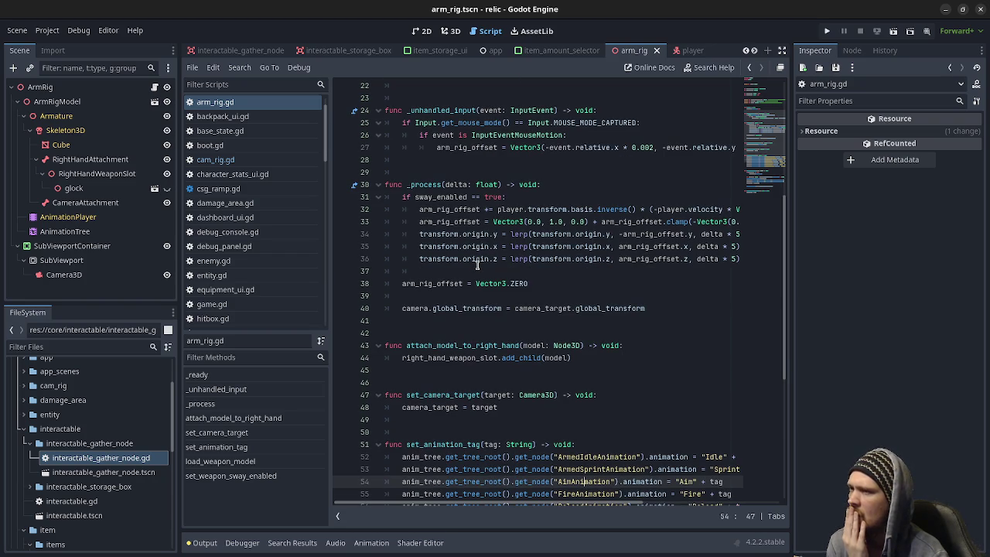
scroll(477, 265, "down", 7)
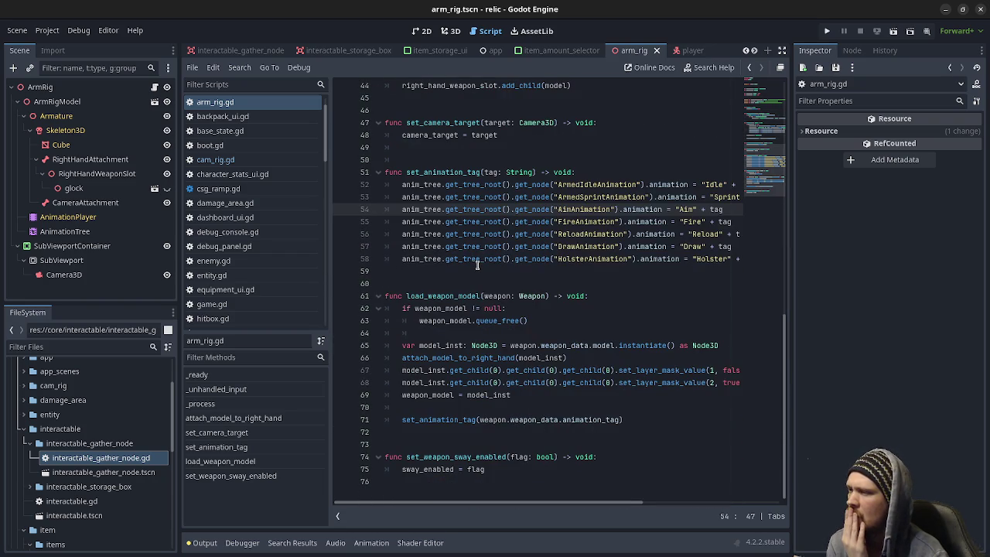
double_click(447, 295)
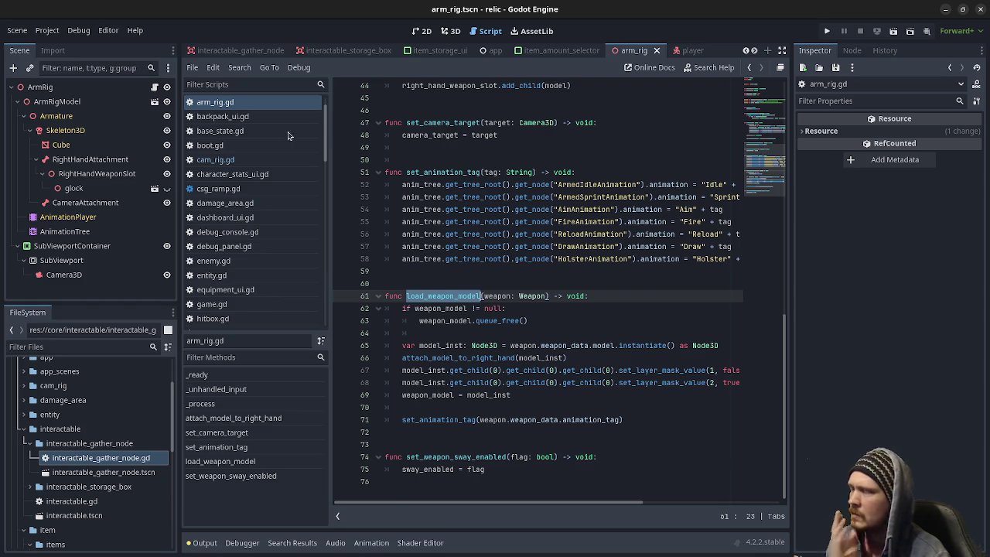
left_click(241, 69)
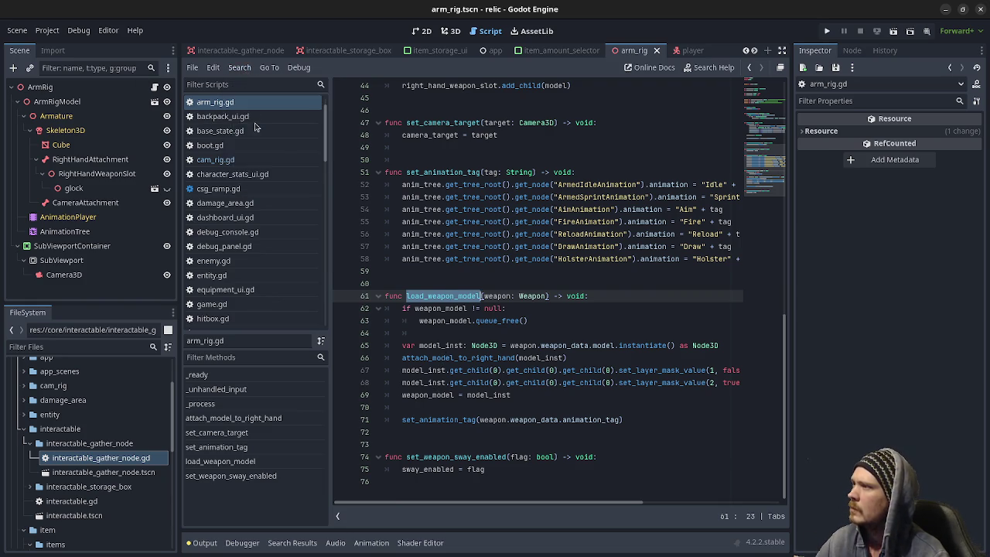
left_click(261, 150)
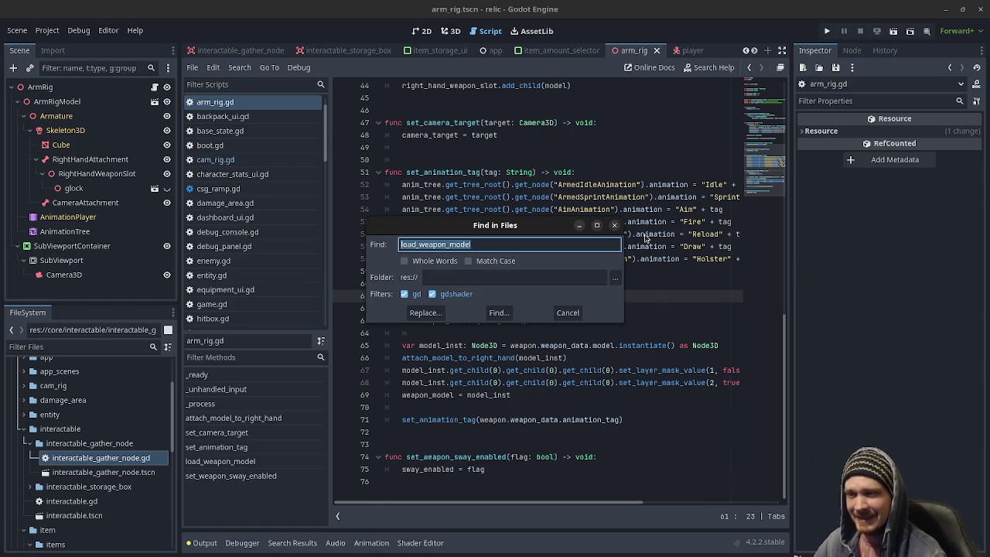
Step: Run the load_weapon_model search and open the player.gd match at line 202
left_click(497, 313)
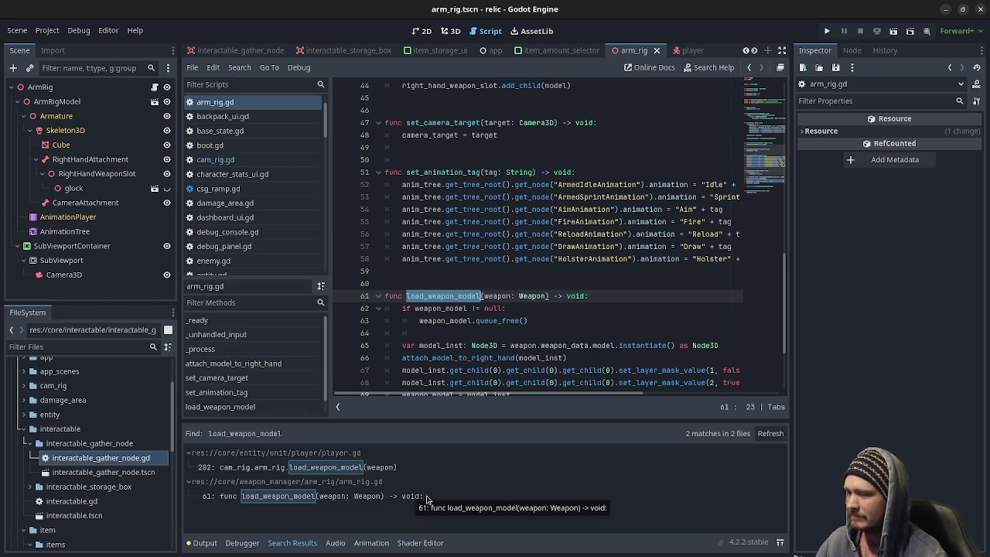
left_click(342, 467)
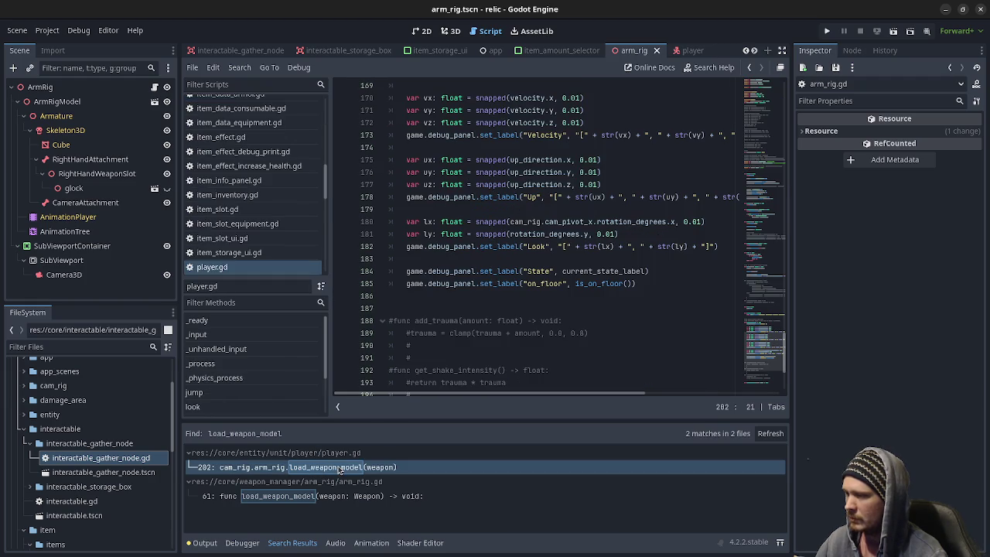
scroll(510, 309, "up", 10)
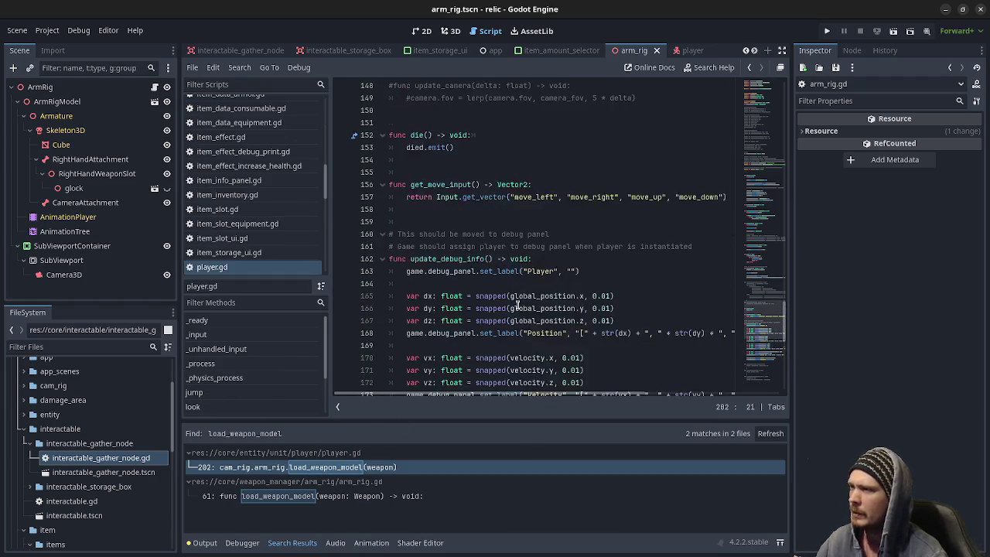
scroll(518, 305, "up", 5)
scroll(517, 305, "down", 17)
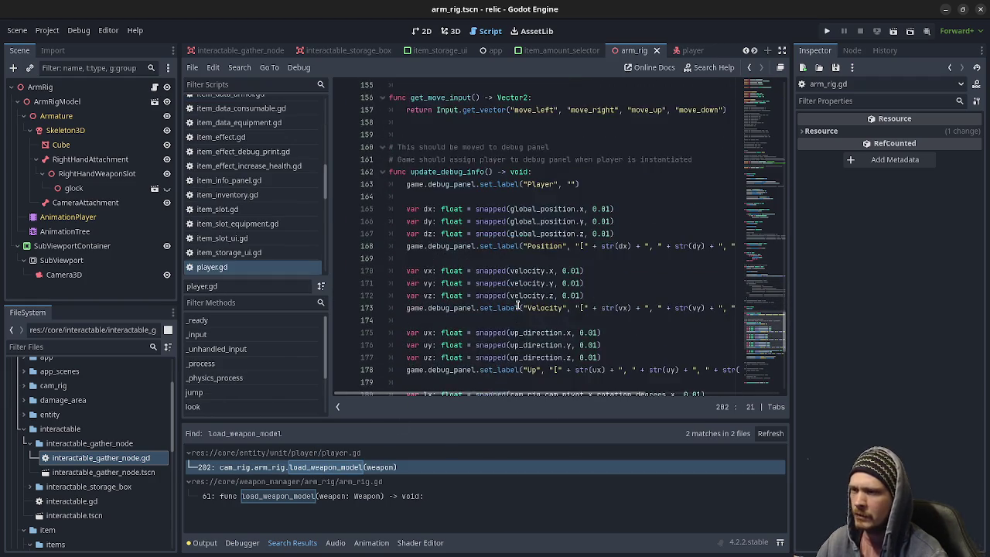
scroll(517, 304, "down", 2)
Step: Inspect on_weapon_changed and its arm_rig call, then hide the relic editor window
double_click(460, 346)
double_click(453, 358)
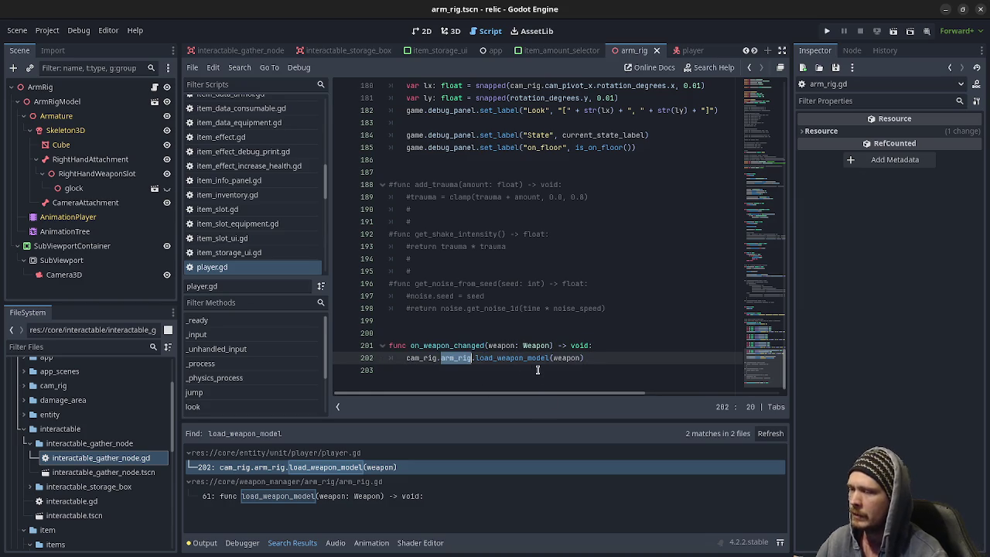
scroll(642, 367, "up", 9)
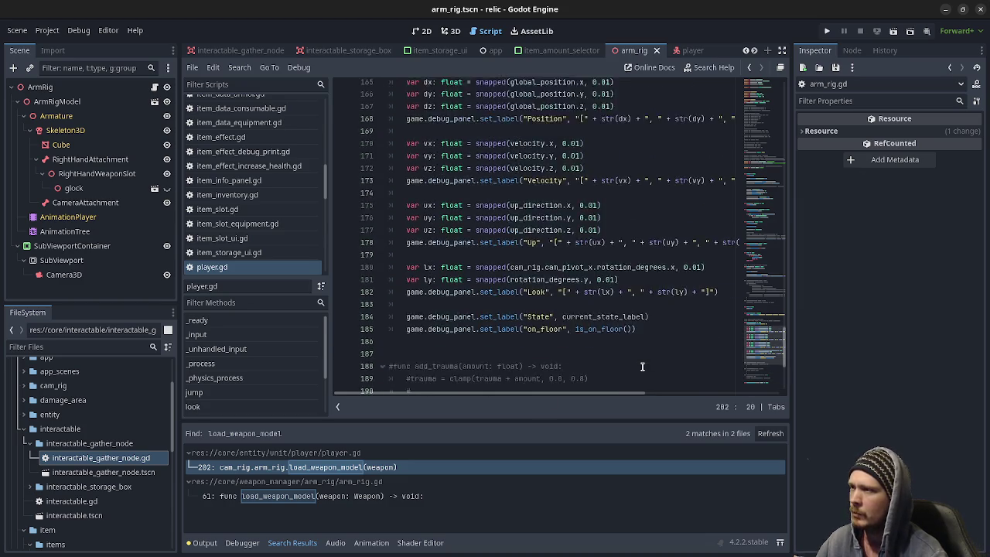
scroll(642, 367, "up", 18)
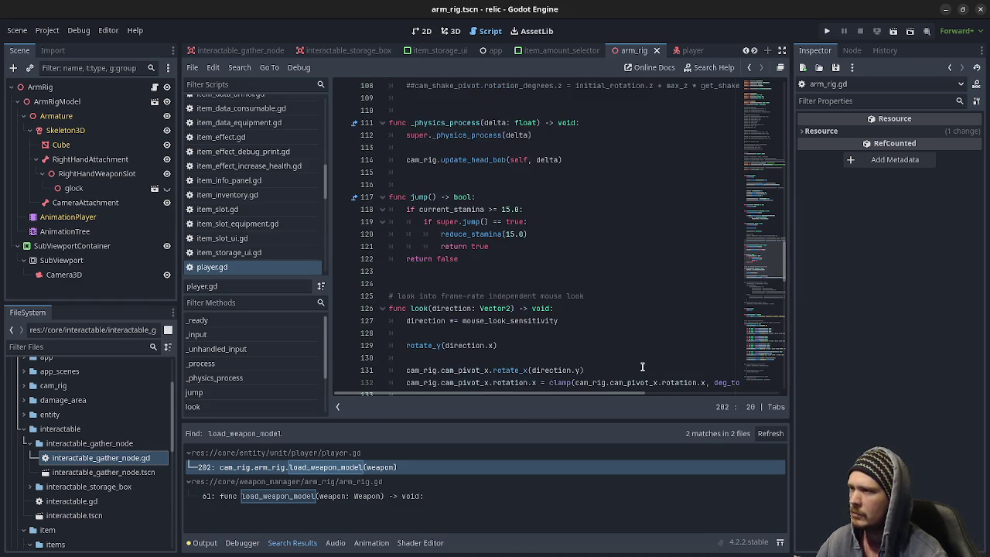
scroll(642, 366, "up", 14)
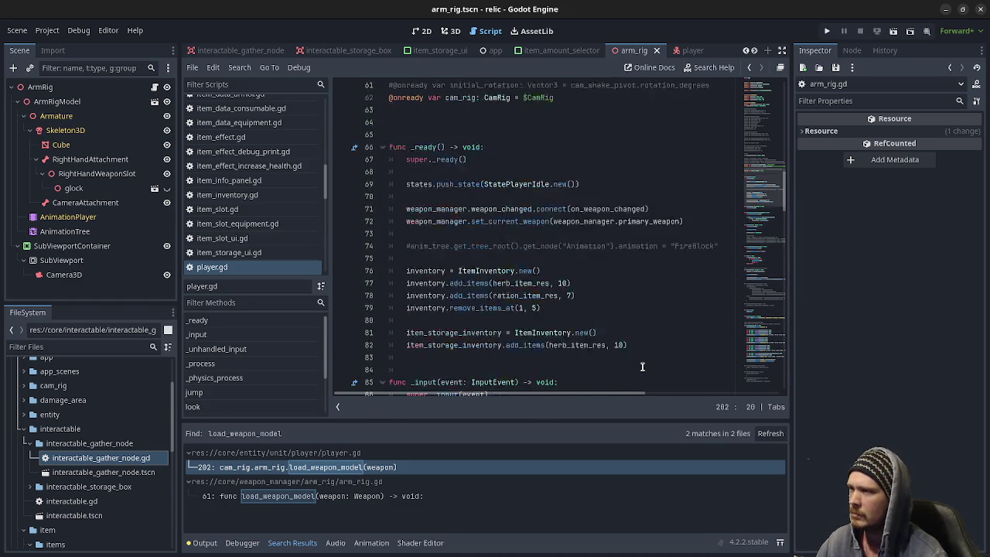
left_click(944, 10)
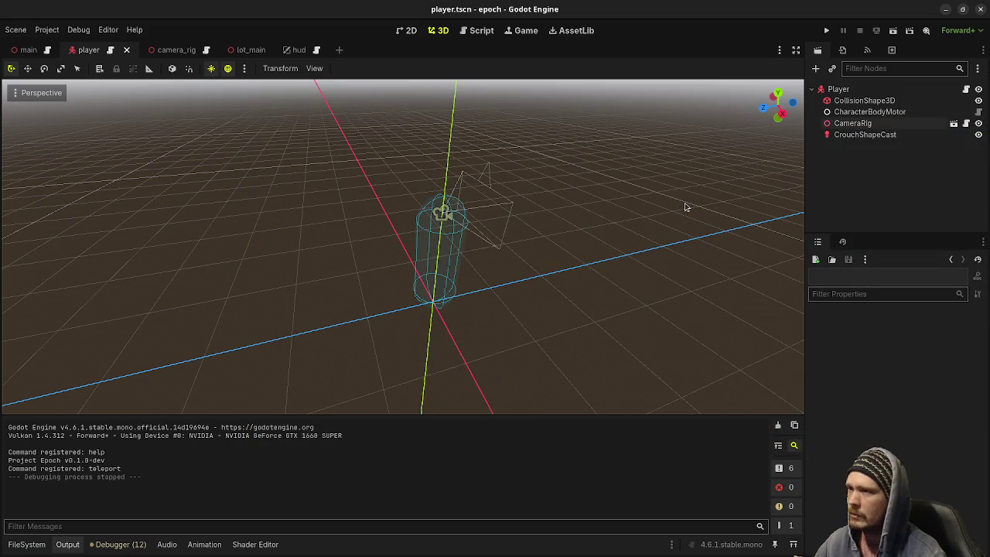
key("super")
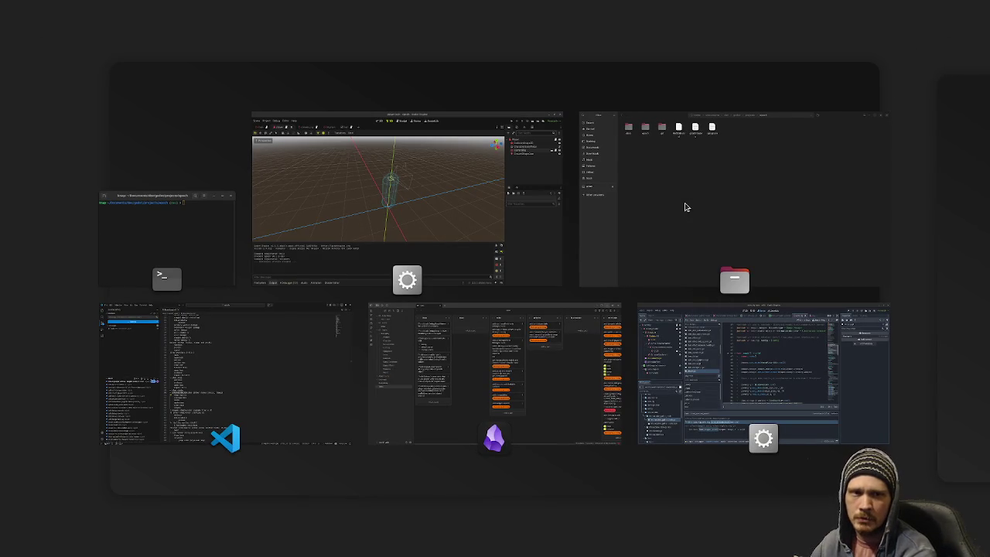
key("super")
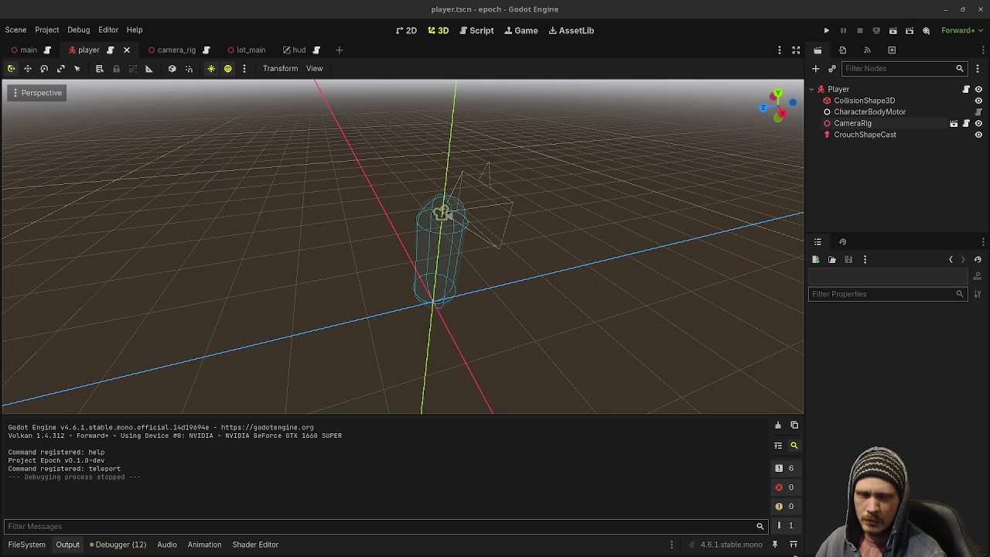
Step: Launch the shell project's game from the editor showing status_effect.gd
key("F5")
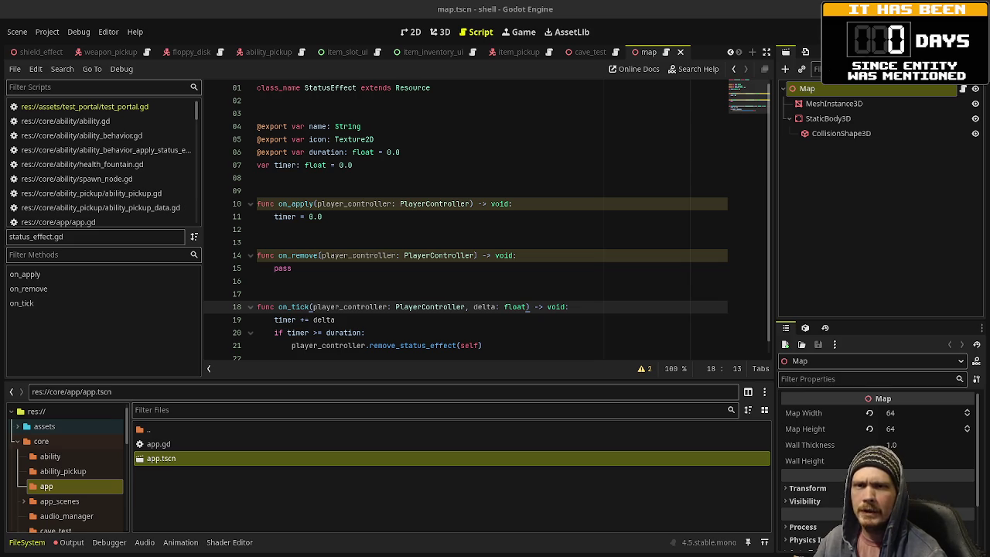
left_click(842, 32)
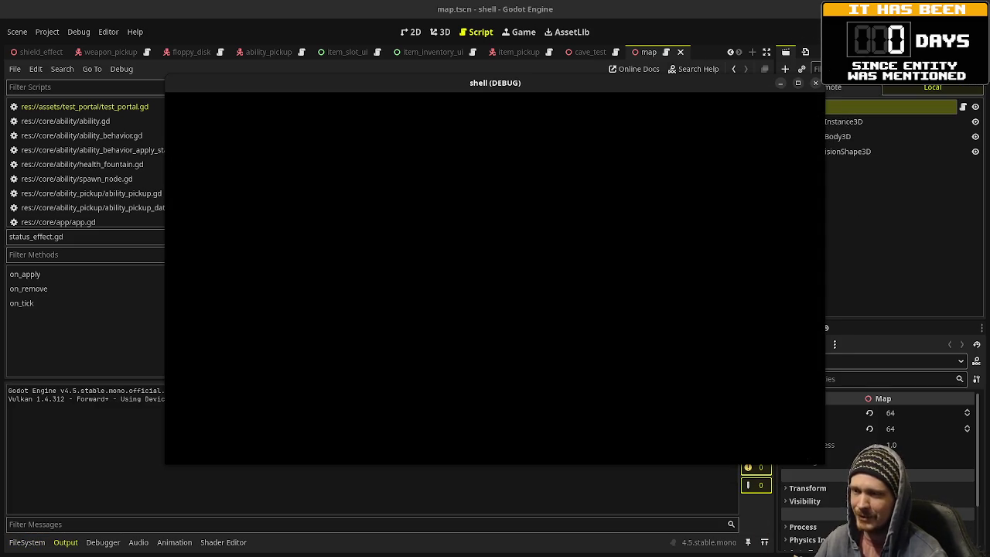
Step: Move forward and fire two shots in the shell dungeon, then stop the game
key("w")
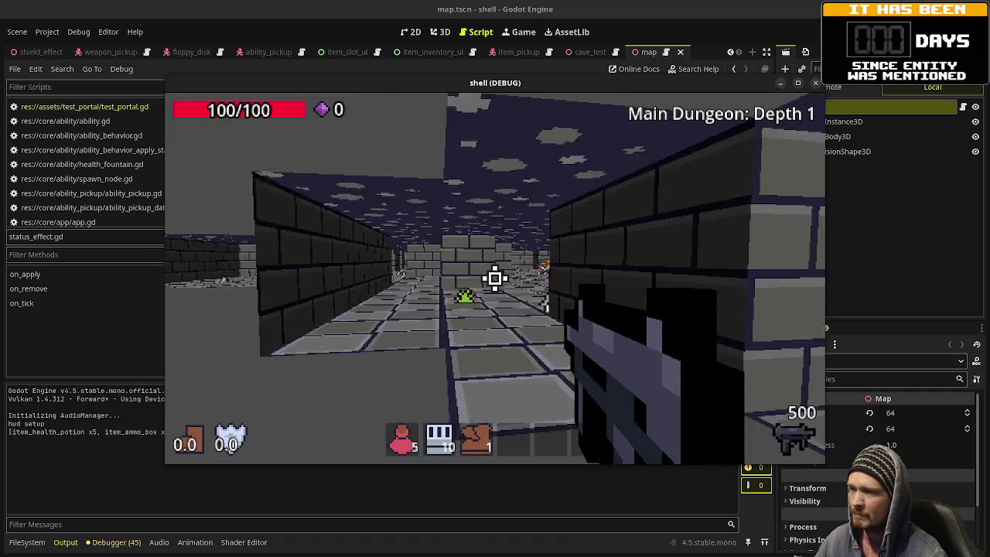
left_click(495, 279)
left_click(495, 278)
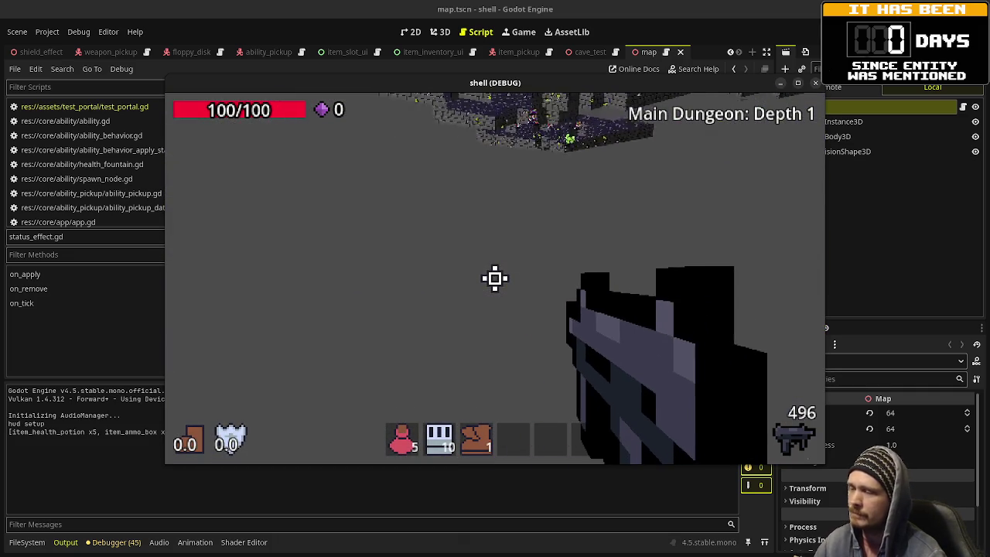
key("F8")
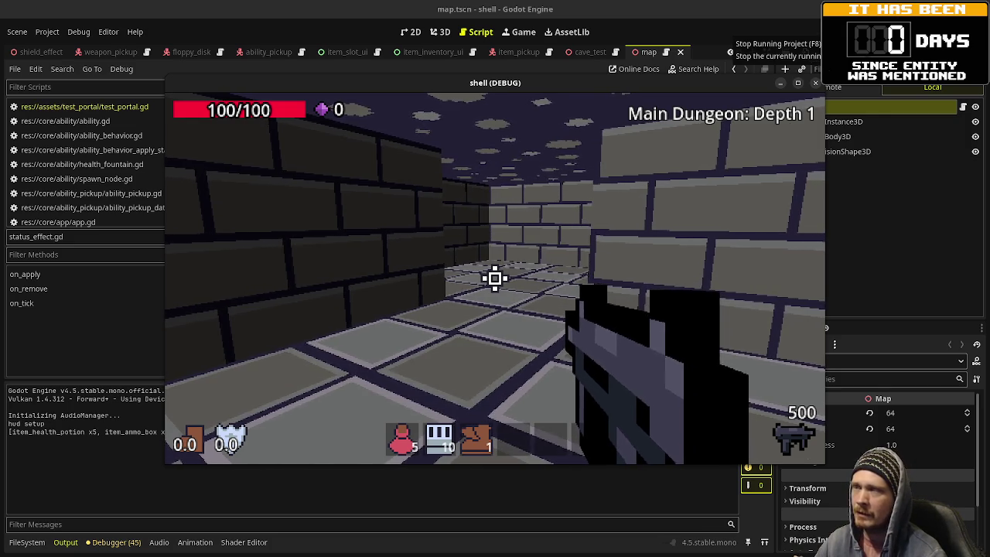
left_click(809, 44)
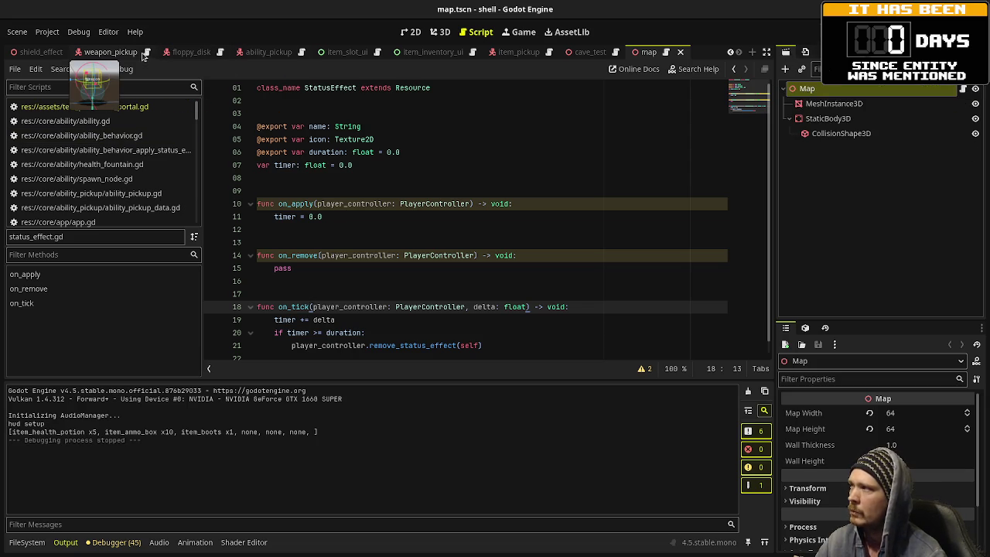
Step: Switch to the player_controller scene tab and scroll through its node tree
scroll(495, 52, "up", 5)
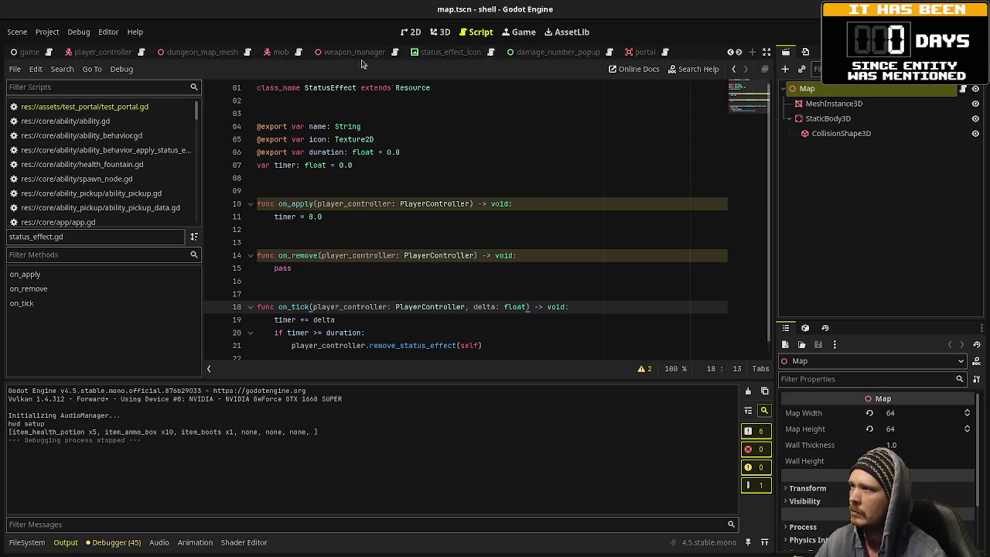
scroll(181, 52, "up", 2)
left_click(187, 54)
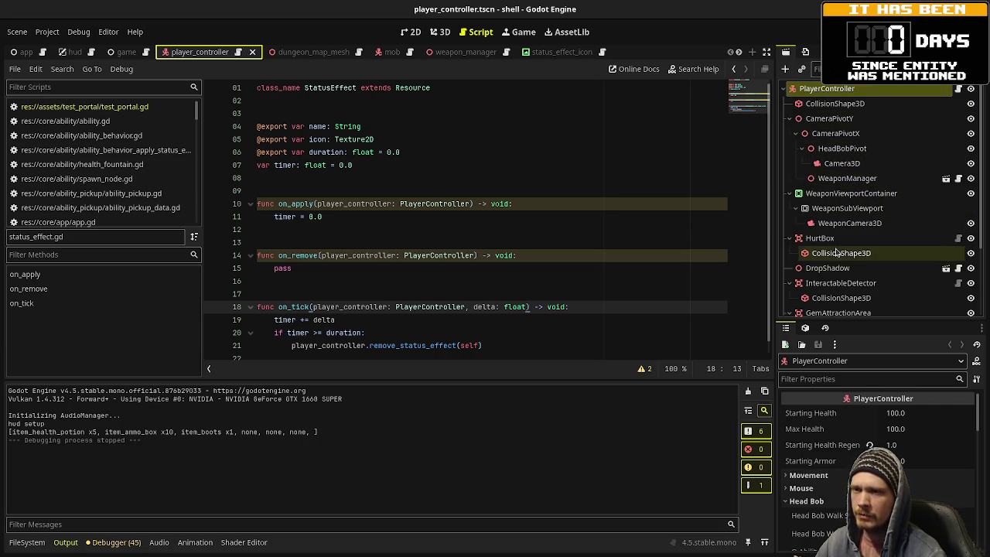
scroll(836, 252, "down", 3)
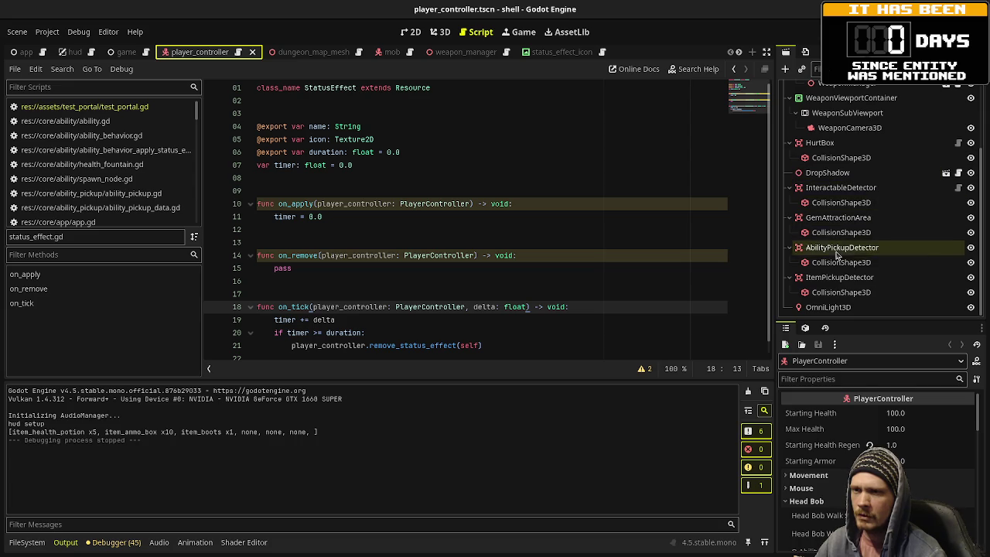
scroll(847, 291, "up", 1)
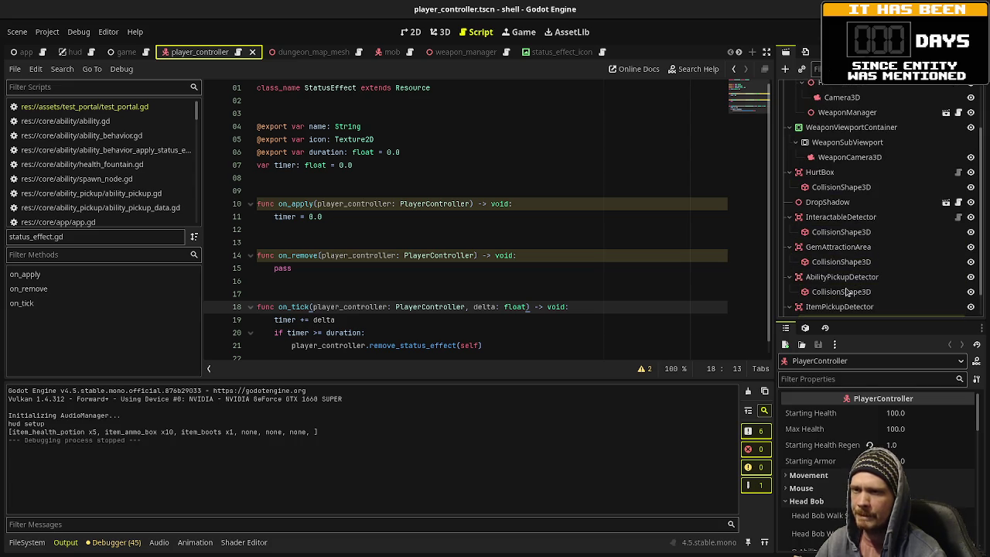
scroll(844, 279, "up", 3)
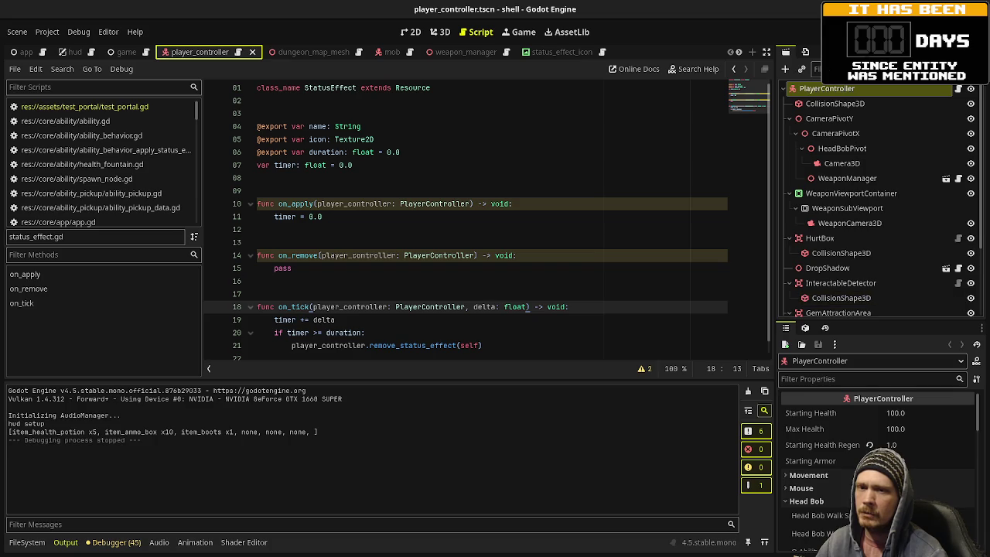
key("alt+Tab")
Step: Add an 'add hitbox & hurtbox' #task/programming card to todo and move 'add land player state' there
left_click(531, 437)
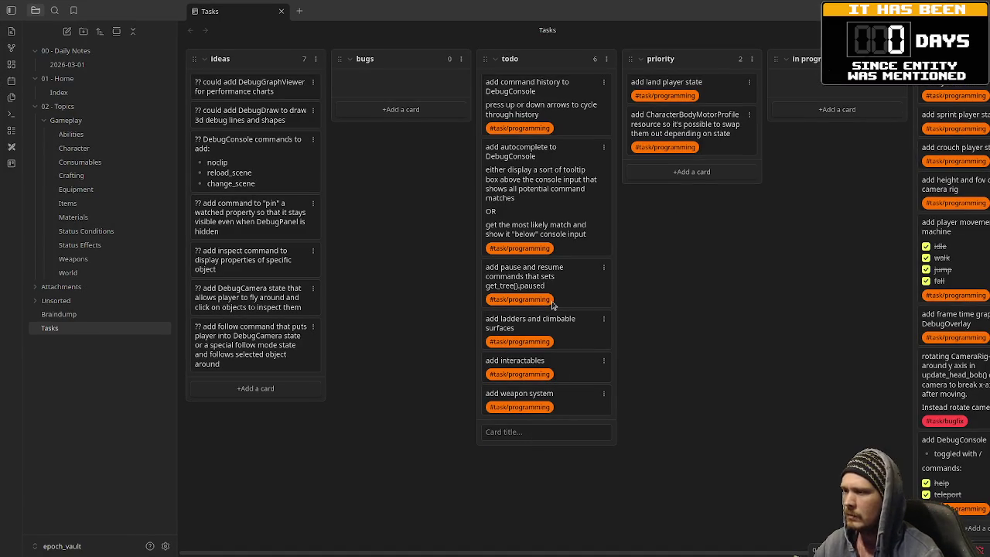
type("add hitbox")
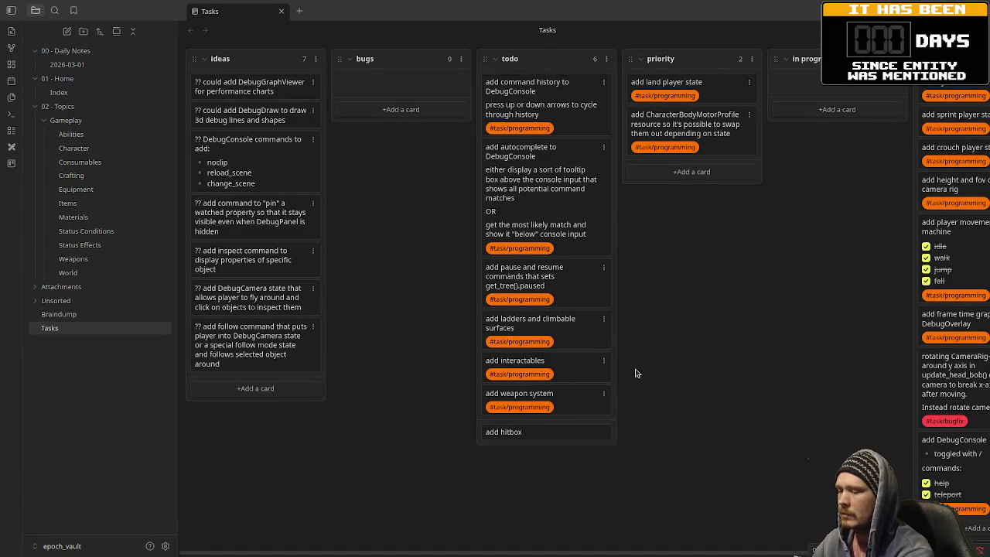
type(" & hurtbox")
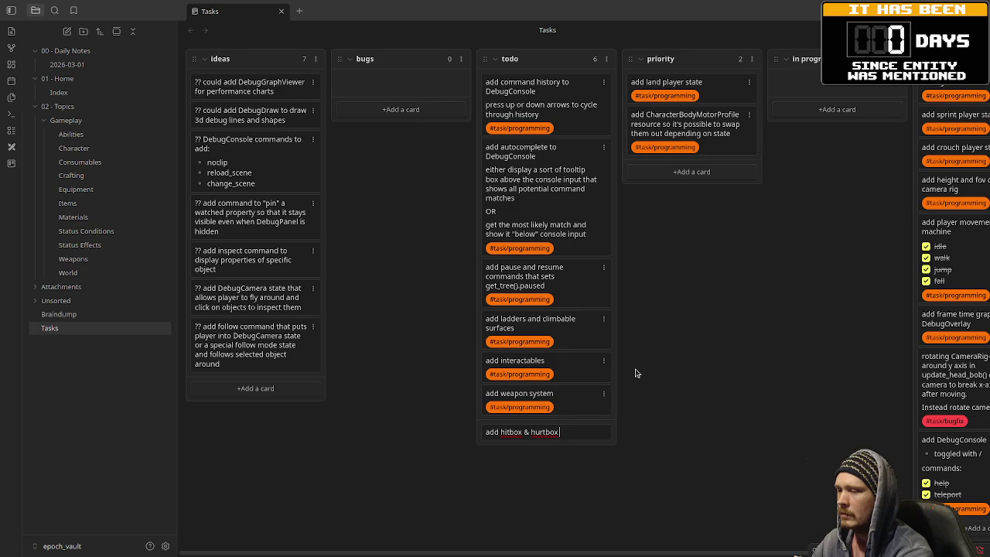
key("Return")
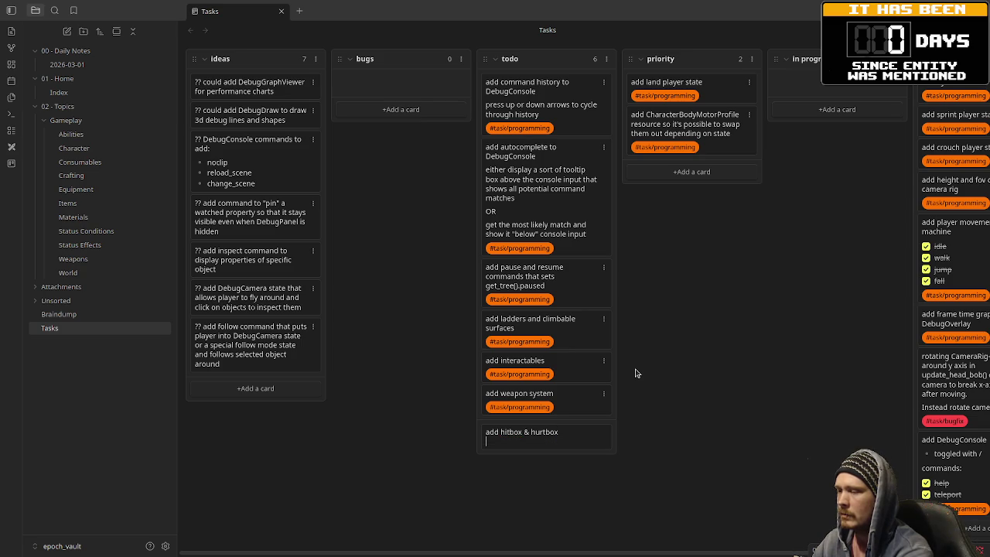
type("#task/")
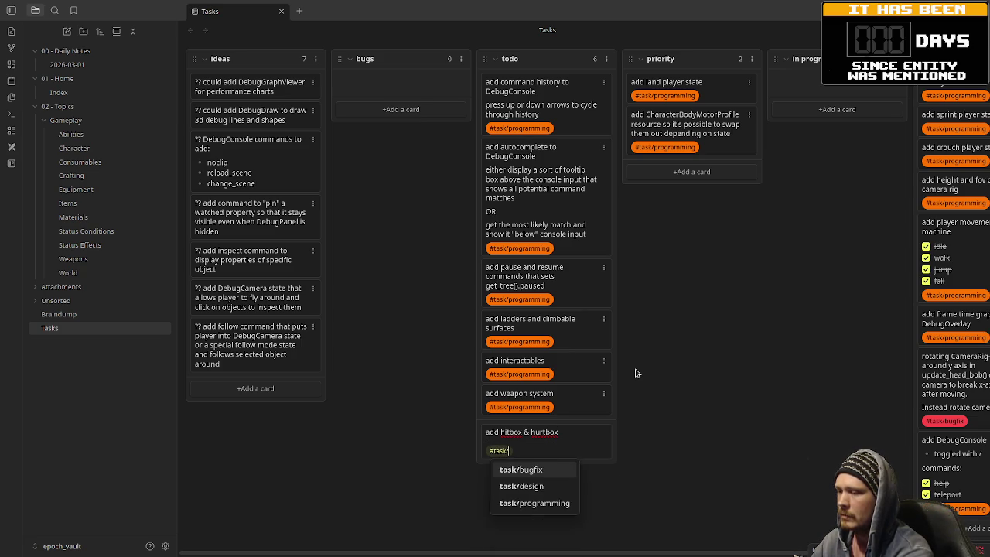
type("programming")
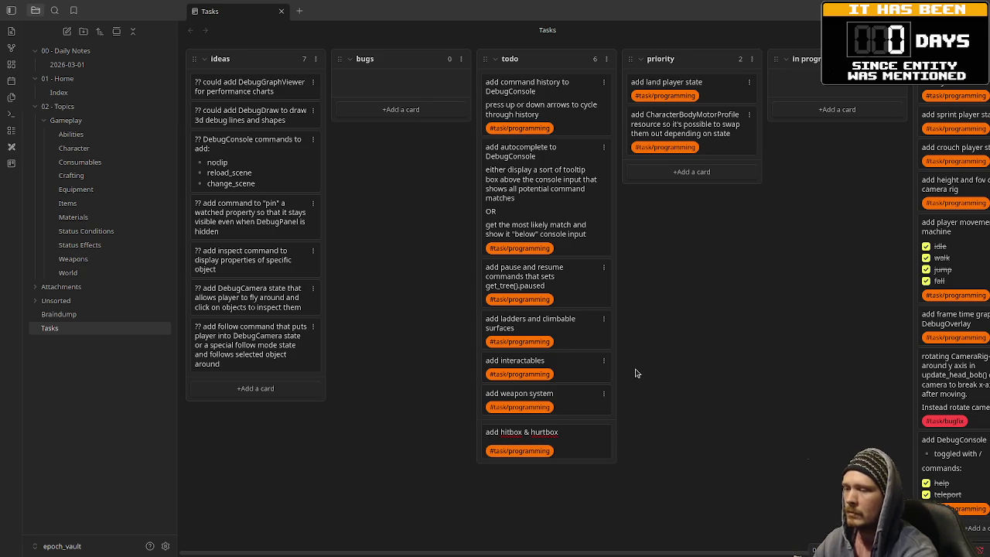
key("Return")
mouse_move(688, 83)
left_mouse_down()
mouse_move(602, 143)
mouse_move(527, 428)
mouse_move(537, 452)
mouse_move(544, 335)
mouse_move(544, 359)
left_mouse_up()
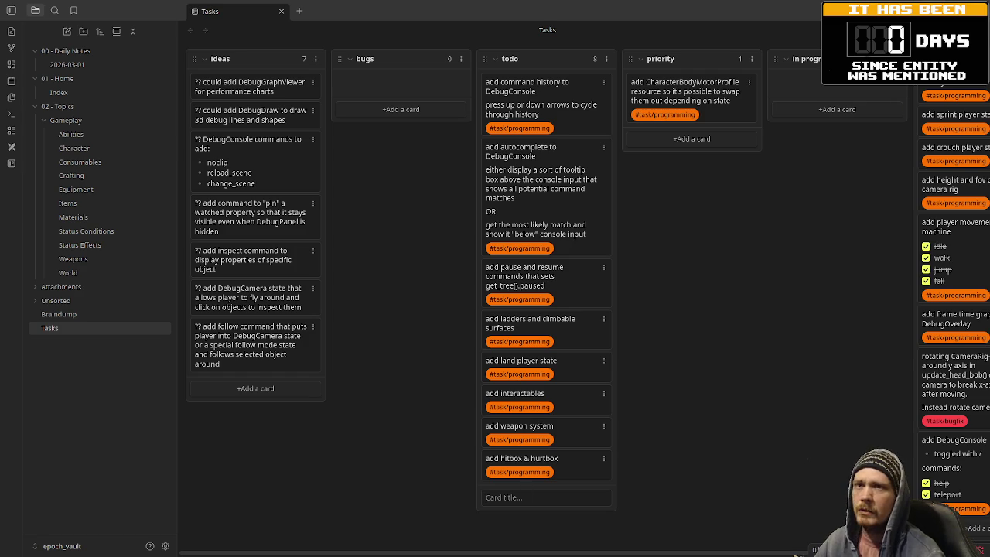
key("alt+Tab")
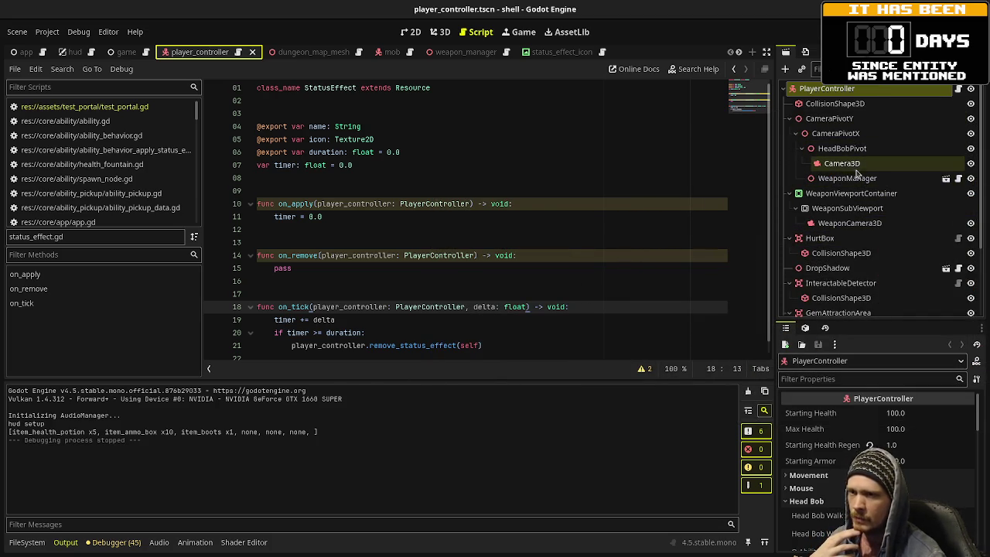
Step: Open weapon_manager.tscn in the 3D view, then show the window overview
left_click(946, 178)
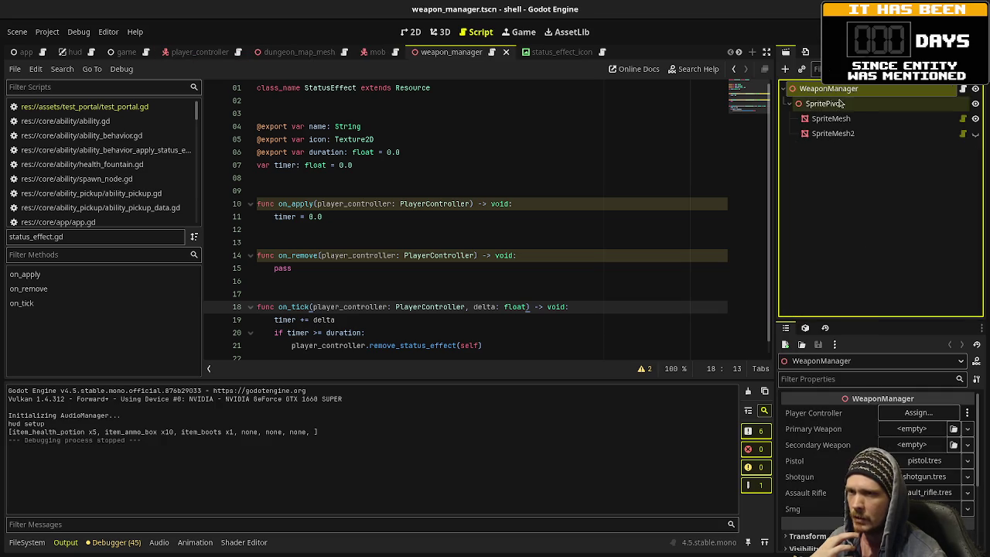
left_click(439, 32)
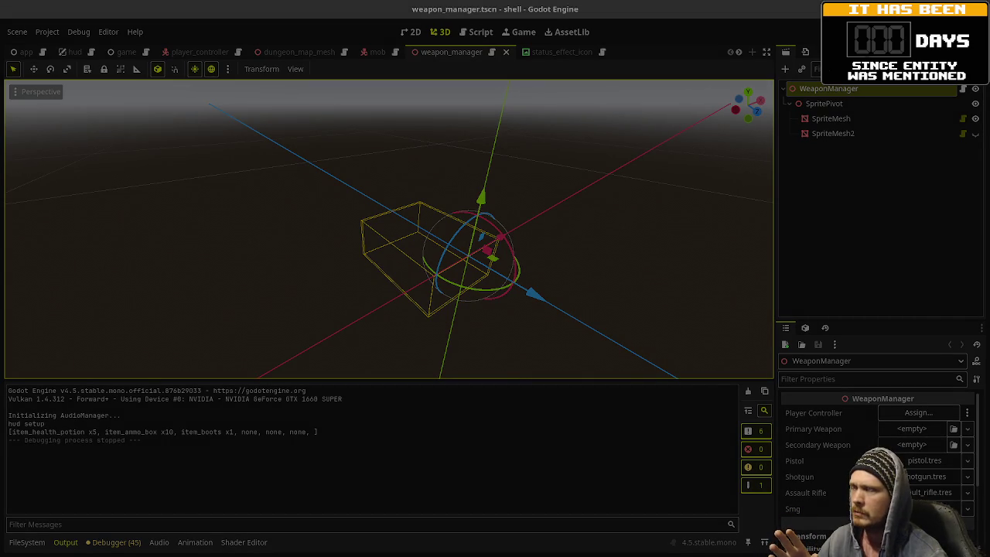
key("super")
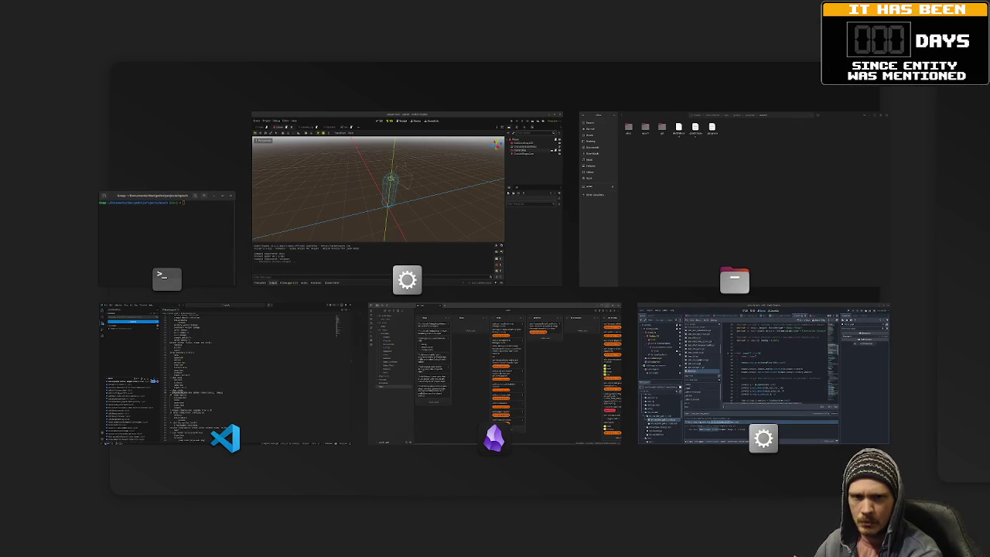
Step: Close the window overview to return to the throw_test Godot editor
key("super")
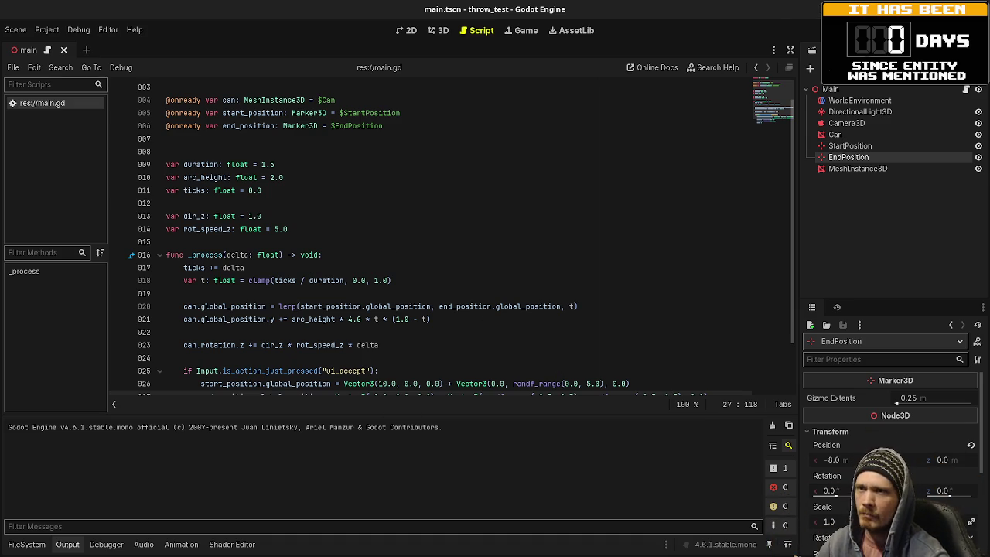
Step: Run the throw_test project with F5 and watch the can in the game window
key("F5")
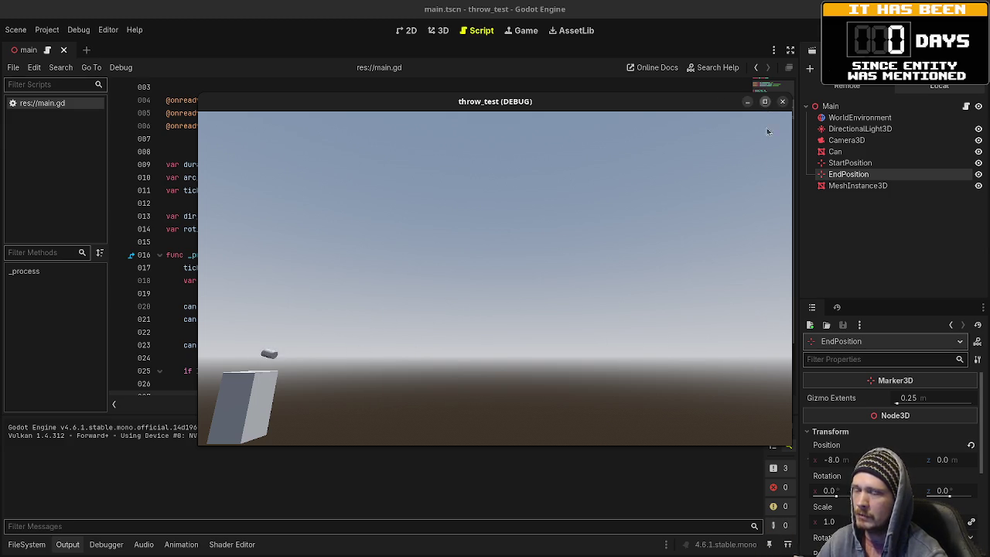
Step: Maximise the game window, throw the can into the sky twice, then stop the run
left_click(766, 103)
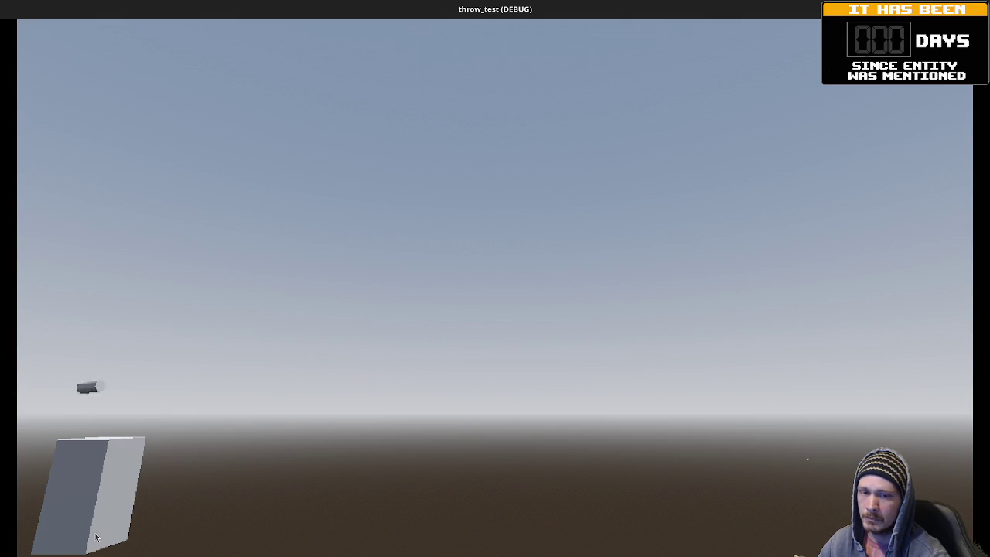
left_click(325, 427)
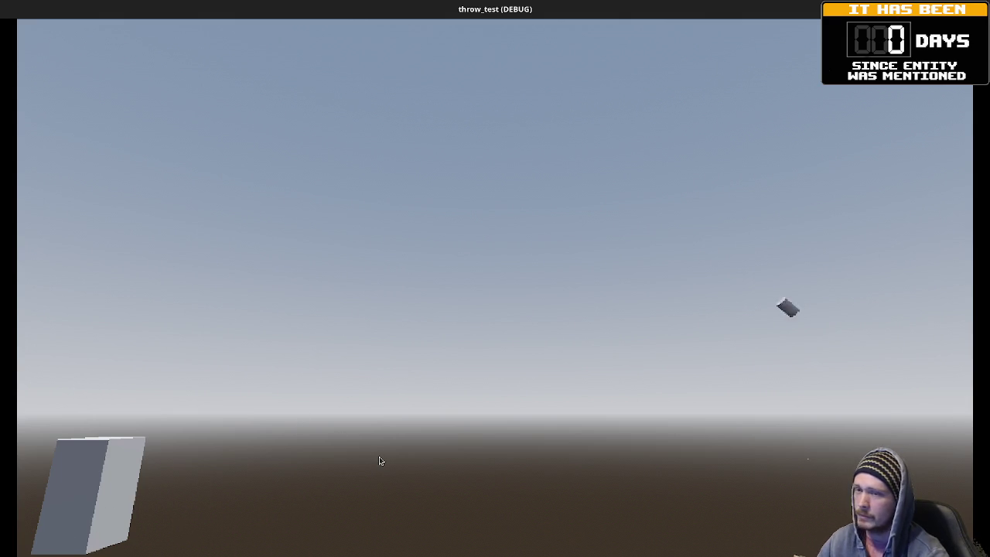
left_click(467, 463)
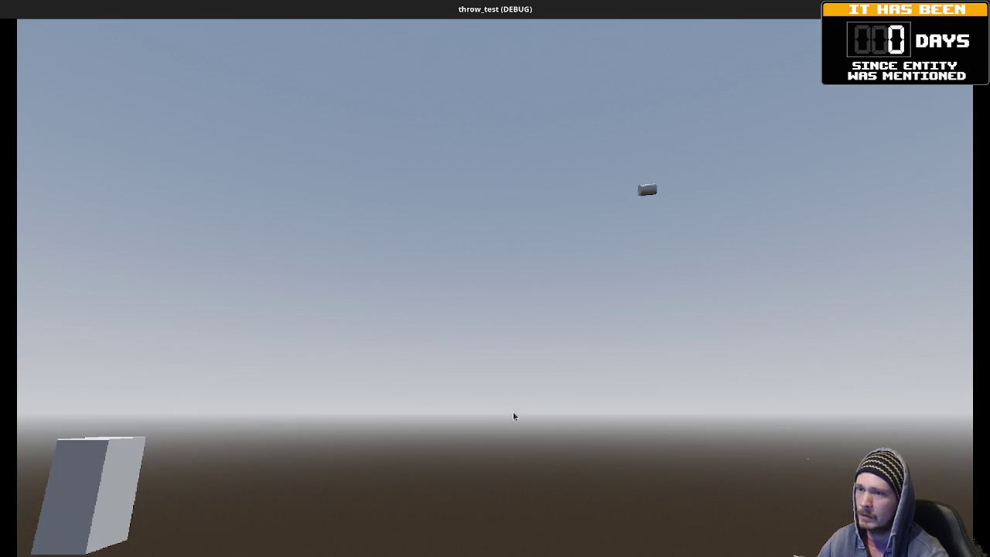
key("F8")
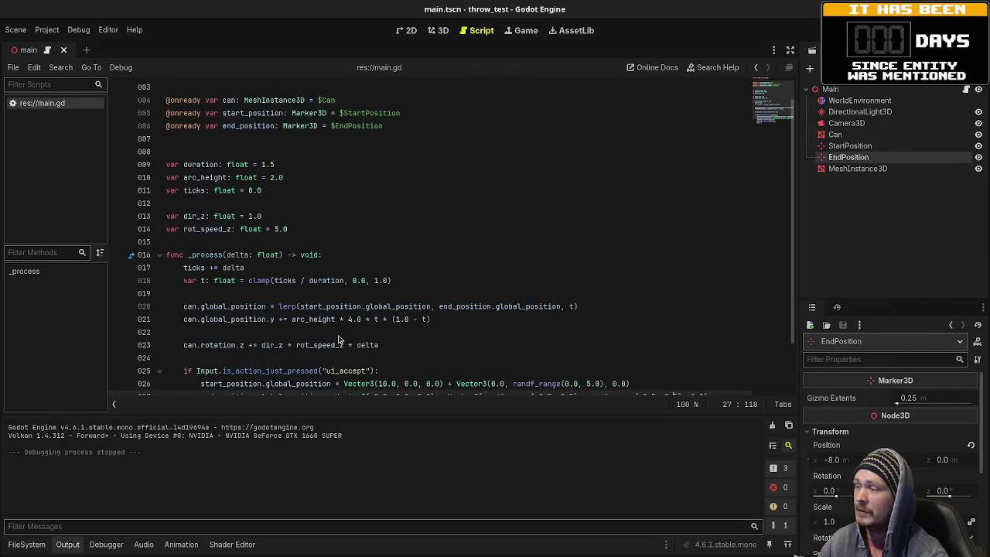
scroll(333, 306, "down", 2)
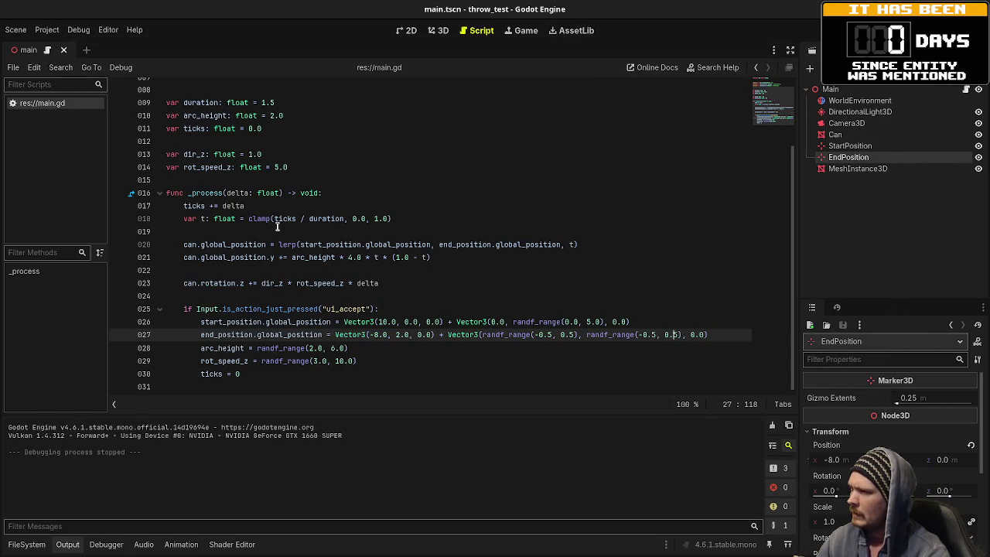
left_click_drag(186, 245, 578, 244)
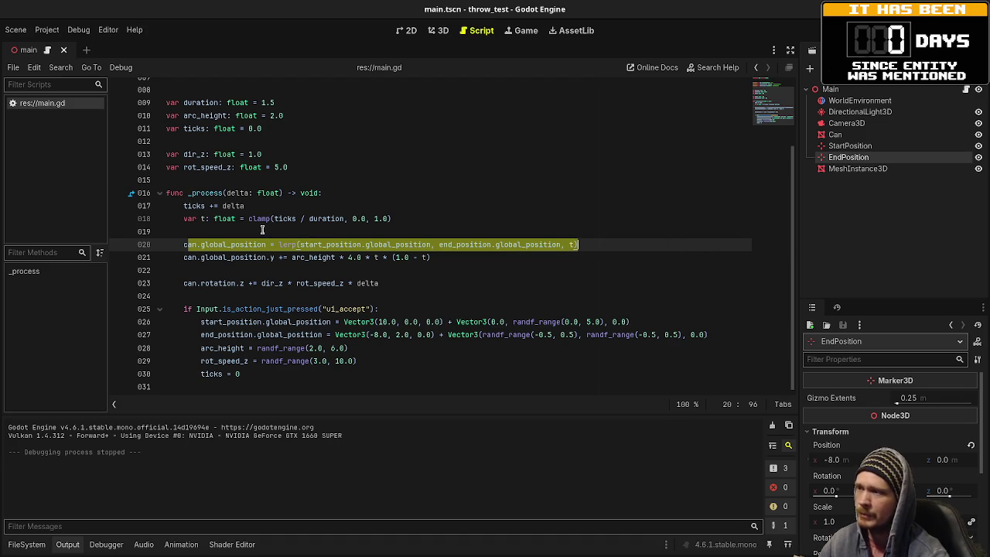
left_click_drag(446, 261, 287, 264)
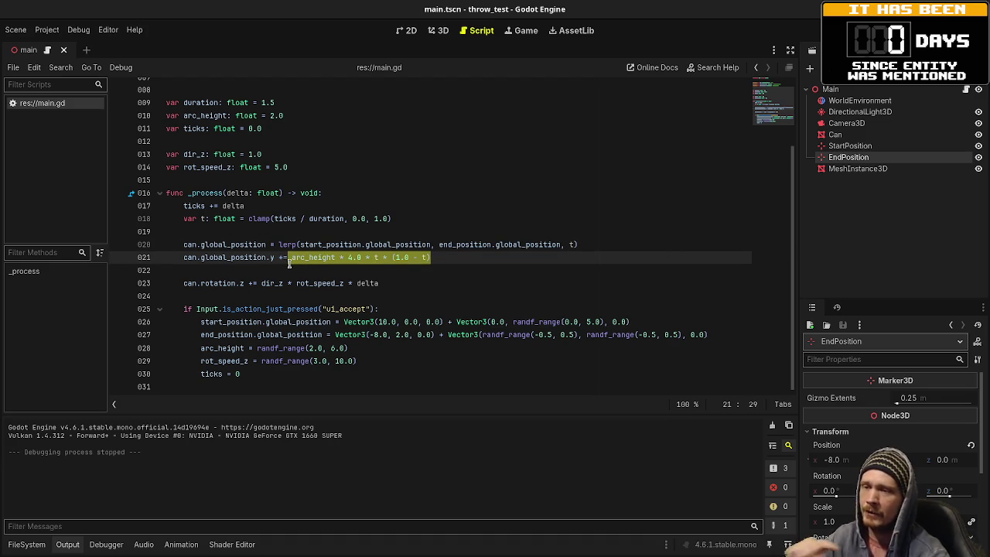
left_click(357, 244)
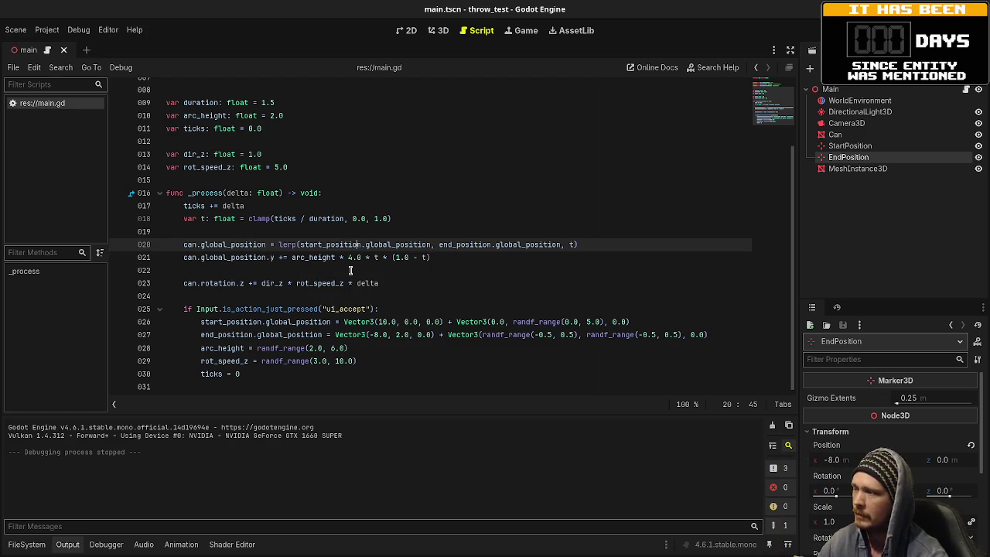
left_click_drag(454, 258, 296, 260)
left_click(296, 260)
left_click(447, 257)
left_click_drag(446, 257, 291, 259)
left_click(437, 285)
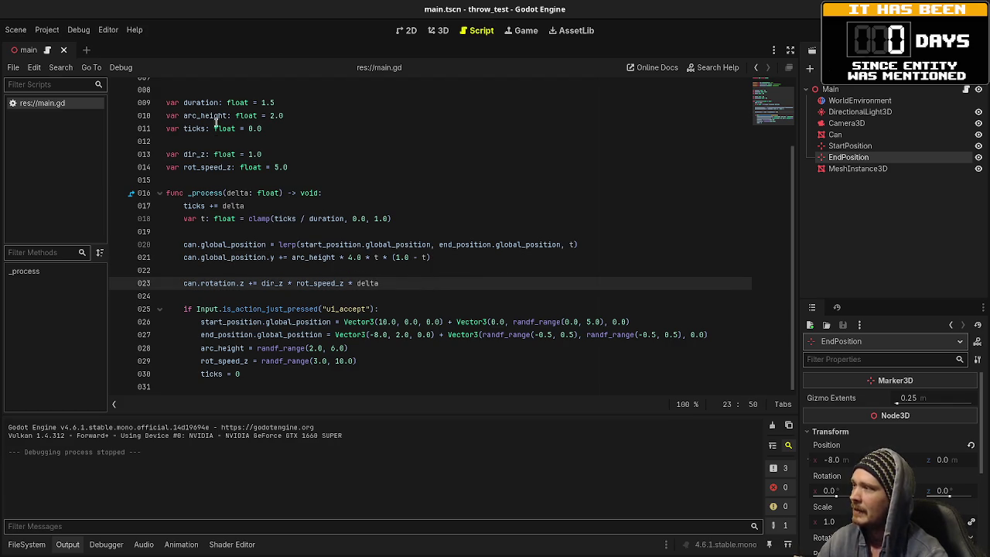
scroll(203, 133, "up", 1)
left_click(206, 142)
double_click(206, 141)
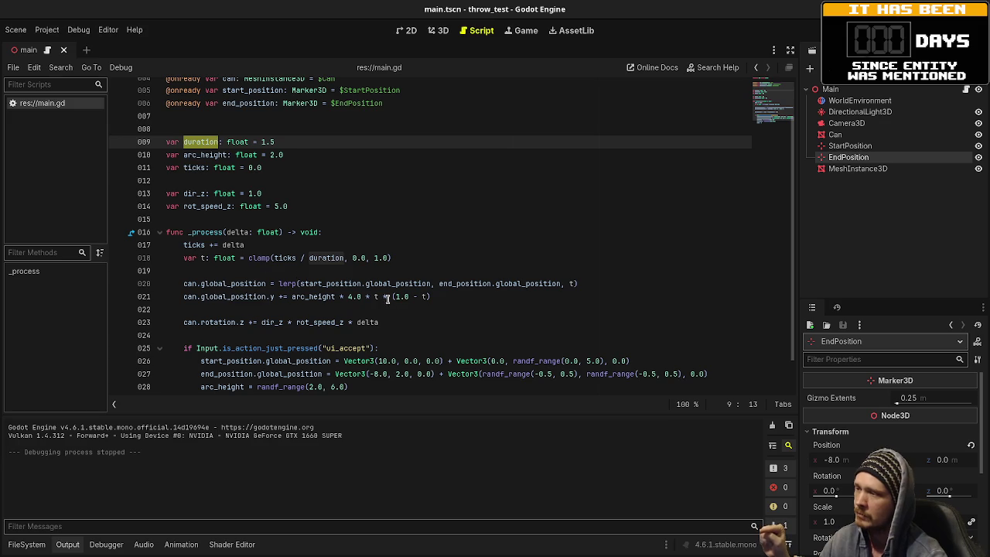
Step: Select the (1.0 - t) term on line 21, then switch to the Epoch project's player.tscn
left_click_drag(392, 297, 431, 296)
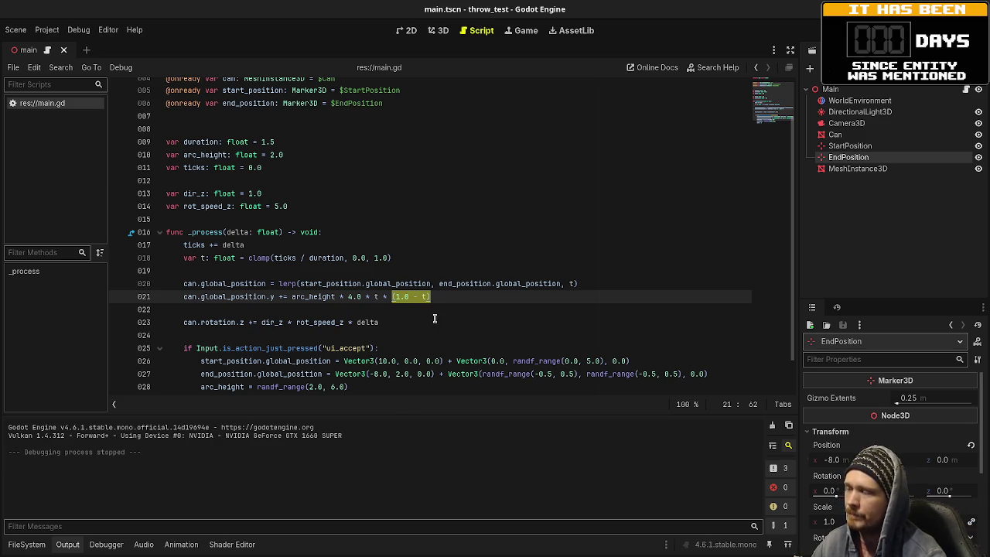
key("F5")
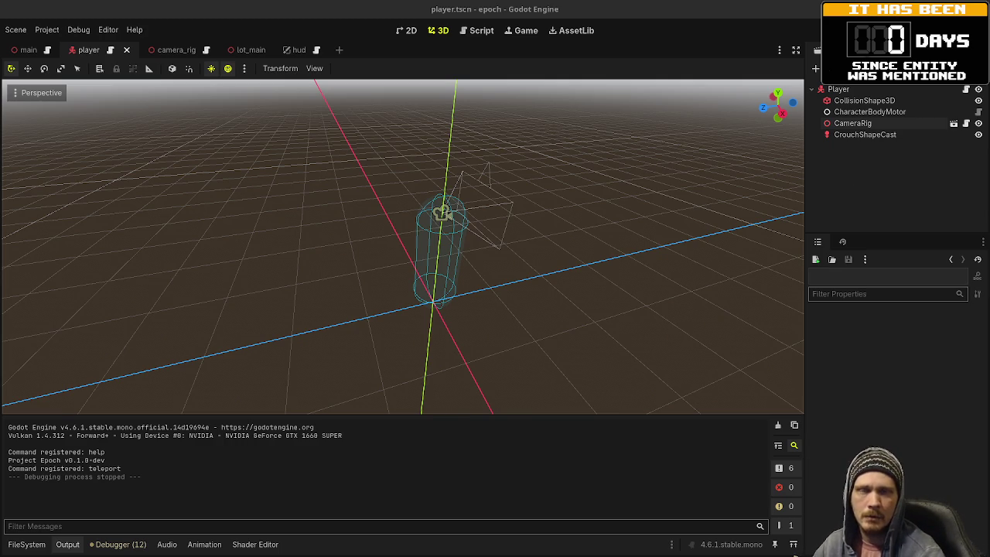
key("F5")
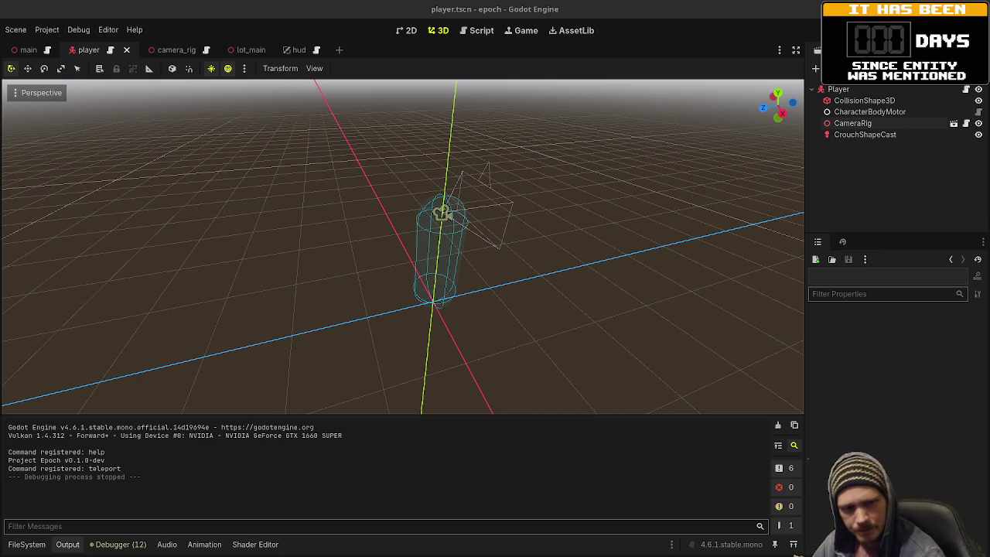
Step: Move the floating IK demo video over the Godot editor
mouse_move(665, 301)
left_mouse_down()
mouse_move(378, 195)
mouse_move(345, 194)
mouse_move(479, 245)
mouse_move(783, 420)
mouse_move(804, 423)
left_mouse_up()
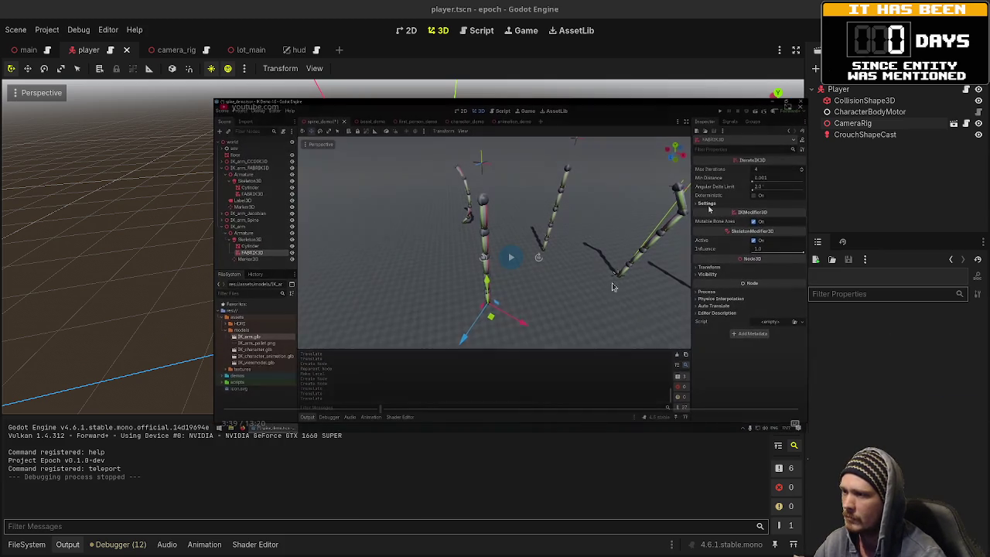
Step: Play the IK demo video, pause it once, then resume until the FABRIK3D setup appears
left_click(510, 258)
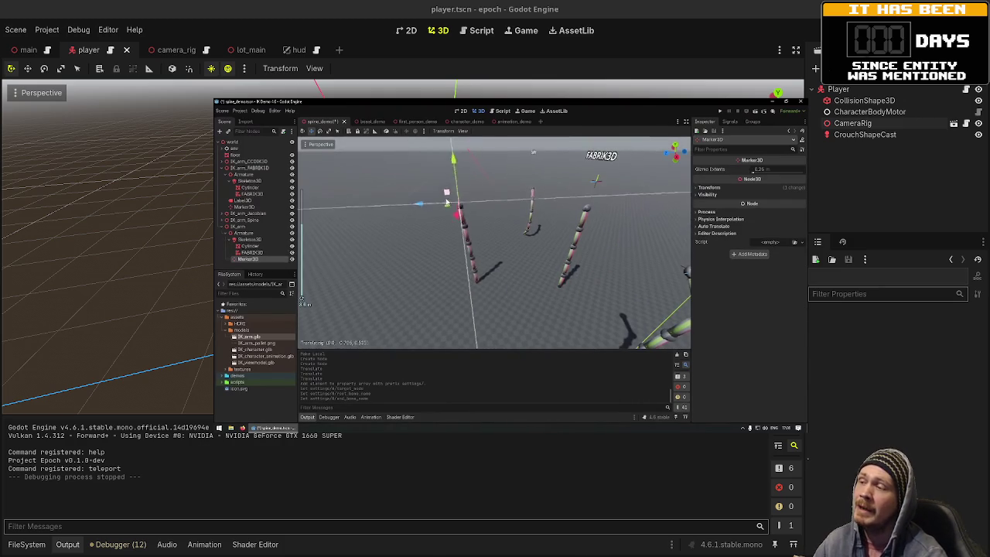
left_click(512, 299)
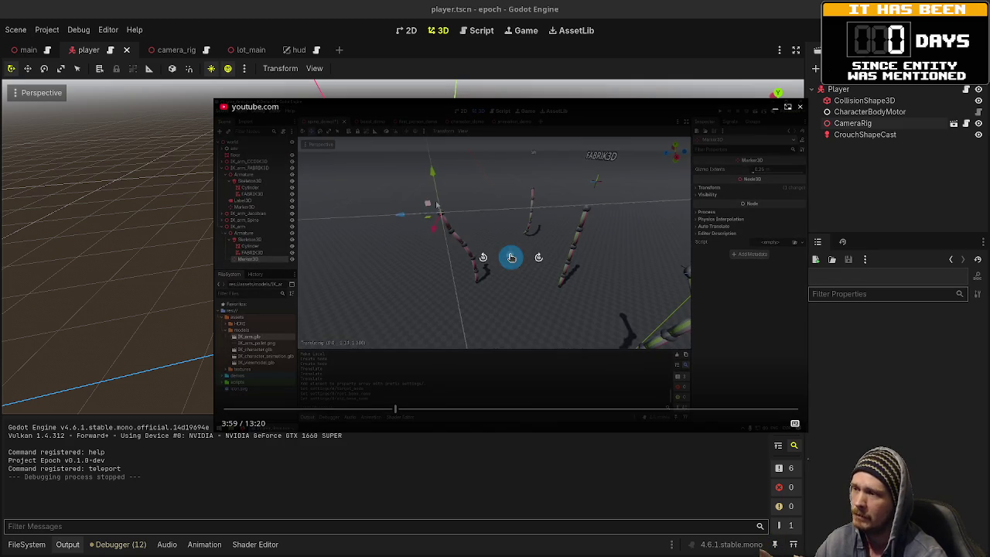
left_click(509, 256)
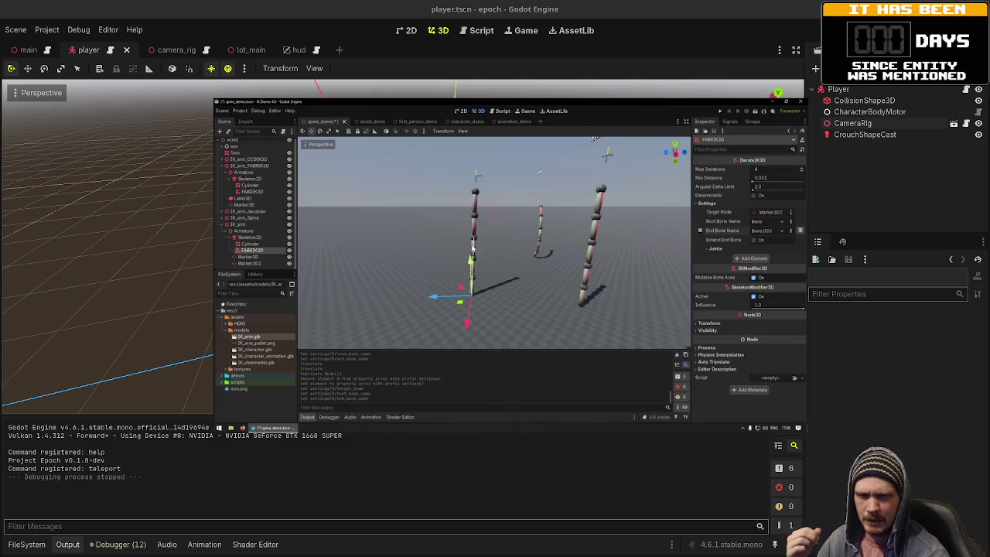
mouse_move(603, 386)
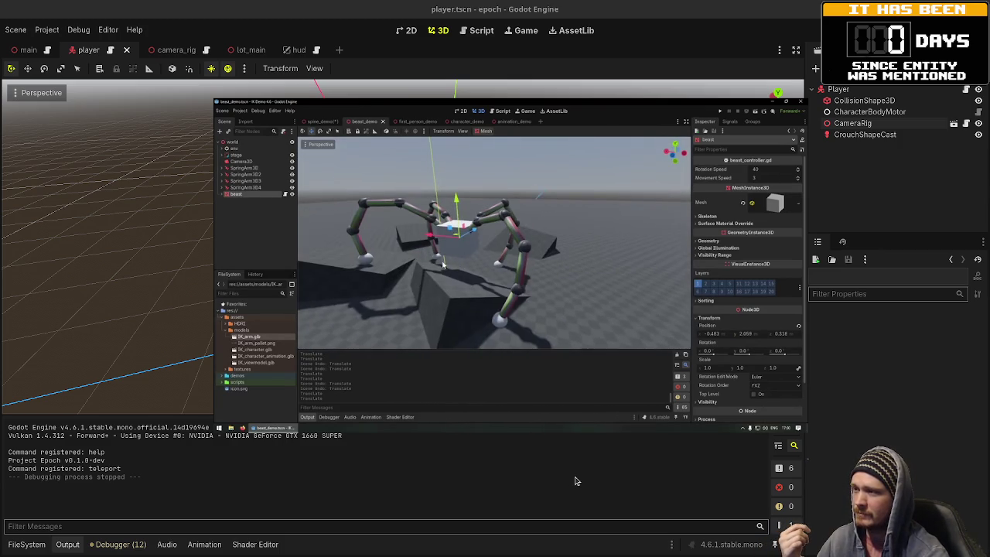
Step: Close the floating spider IK demo video to reveal the Epoch player scene
mouse_move(796, 124)
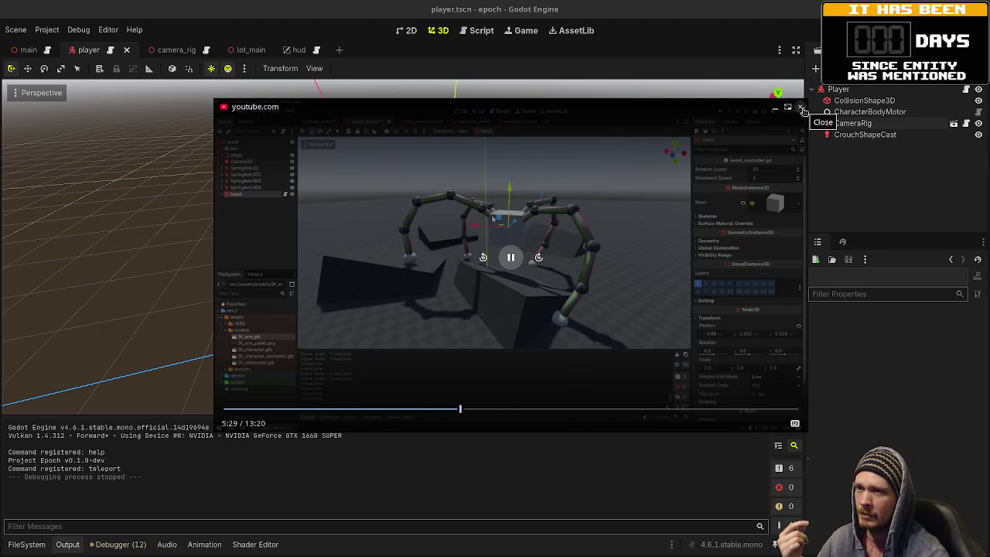
left_click(799, 107)
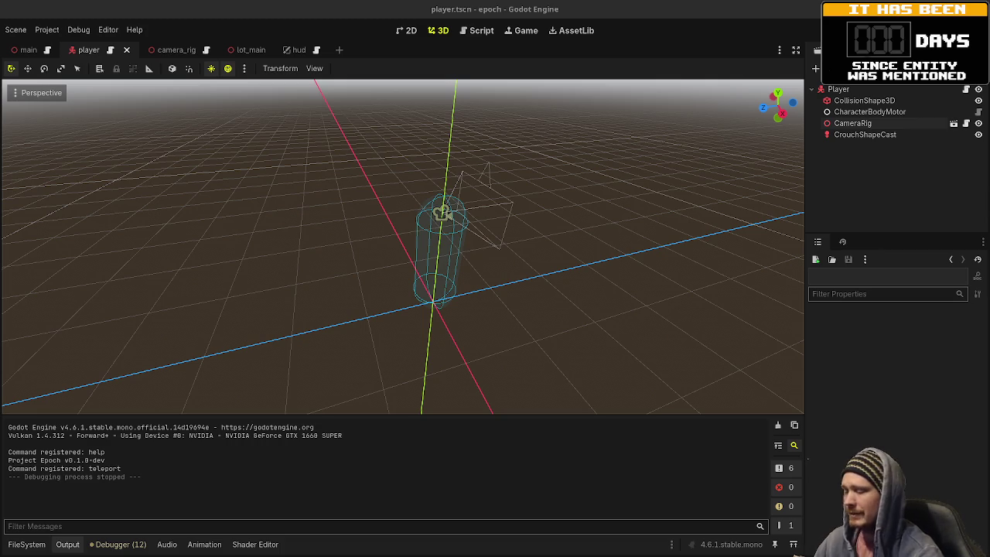
key("super")
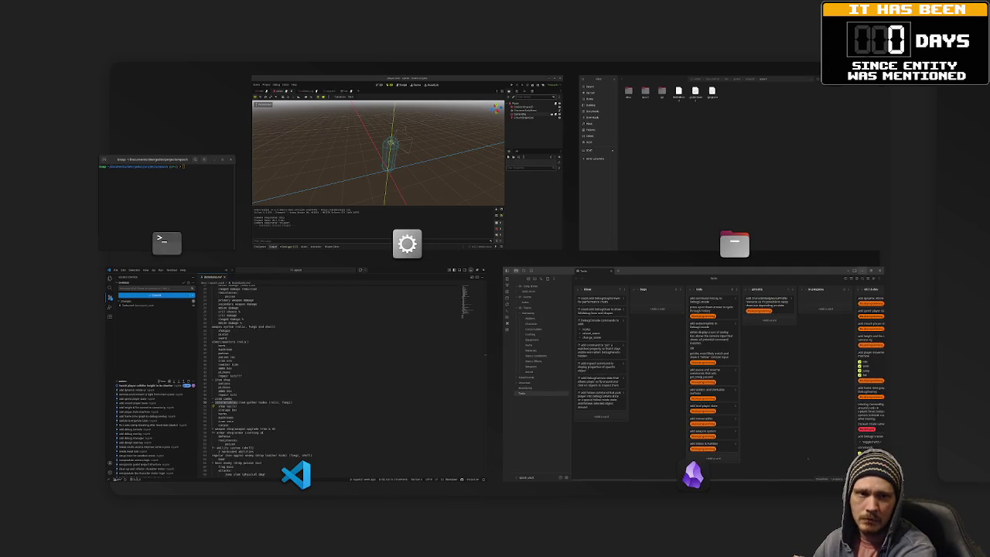
Step: Toggle the Activities overview a few times, then launch the Epoch project with F5
key("super")
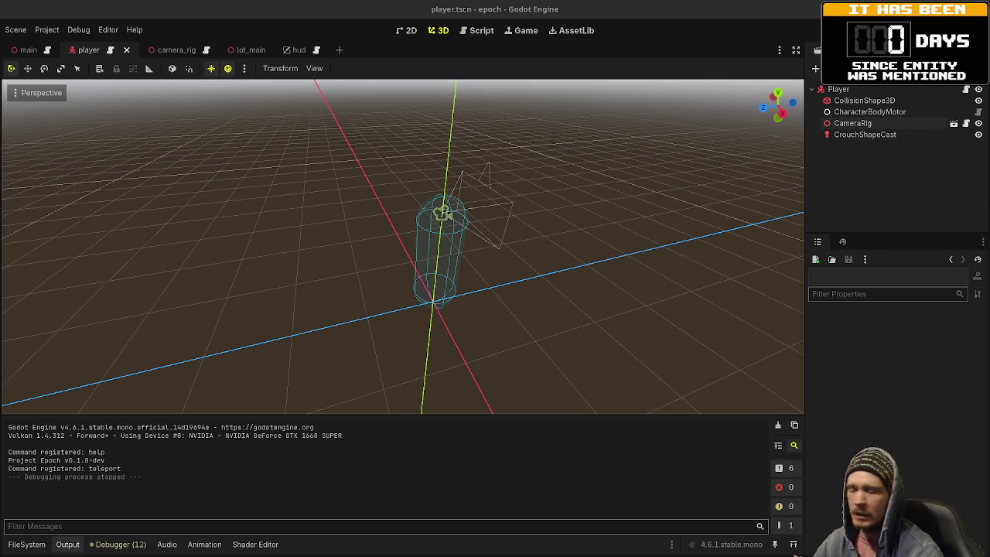
key("super")
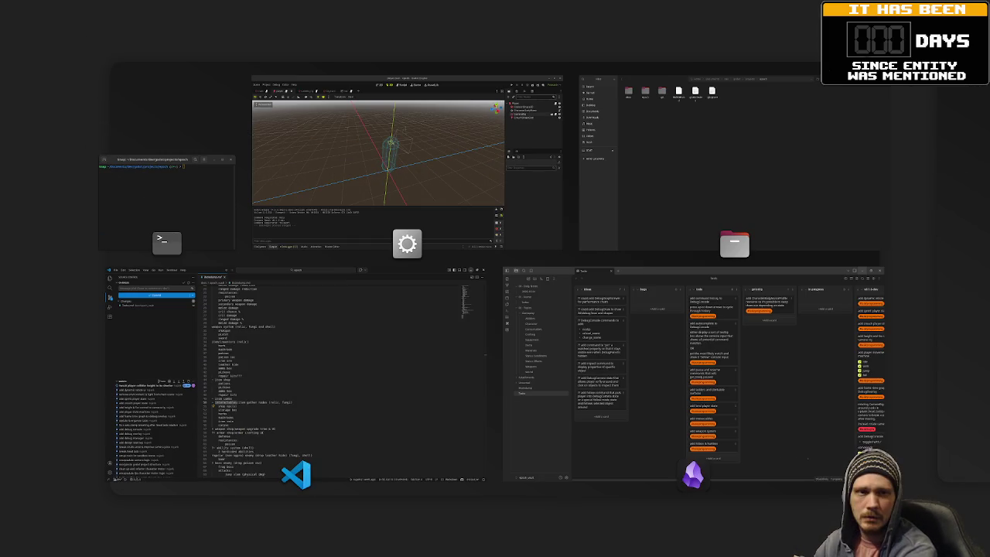
key("super")
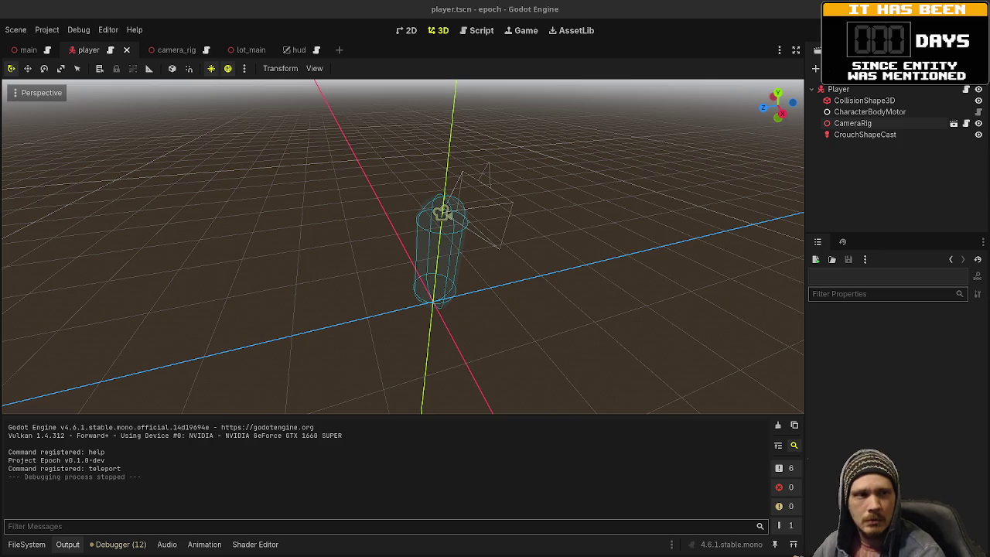
key("F5")
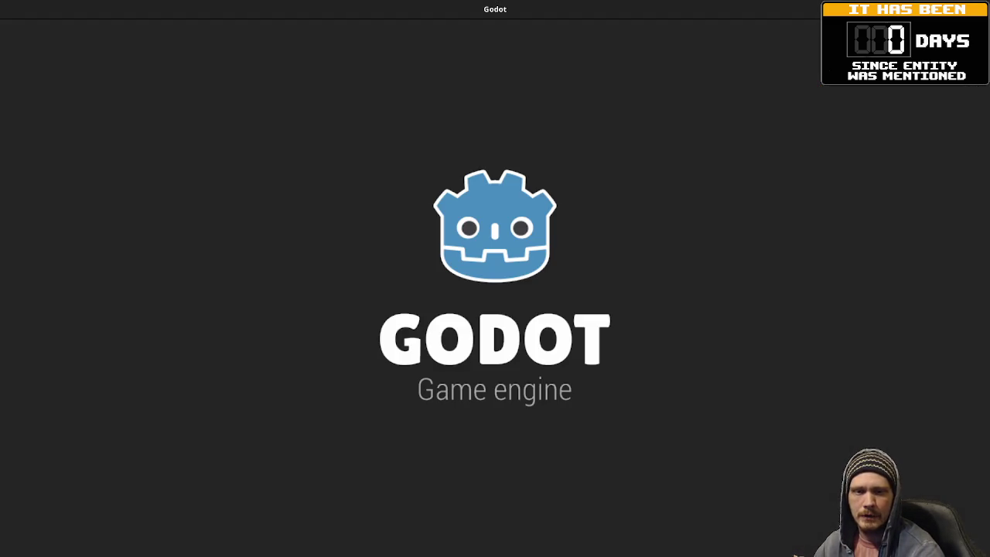
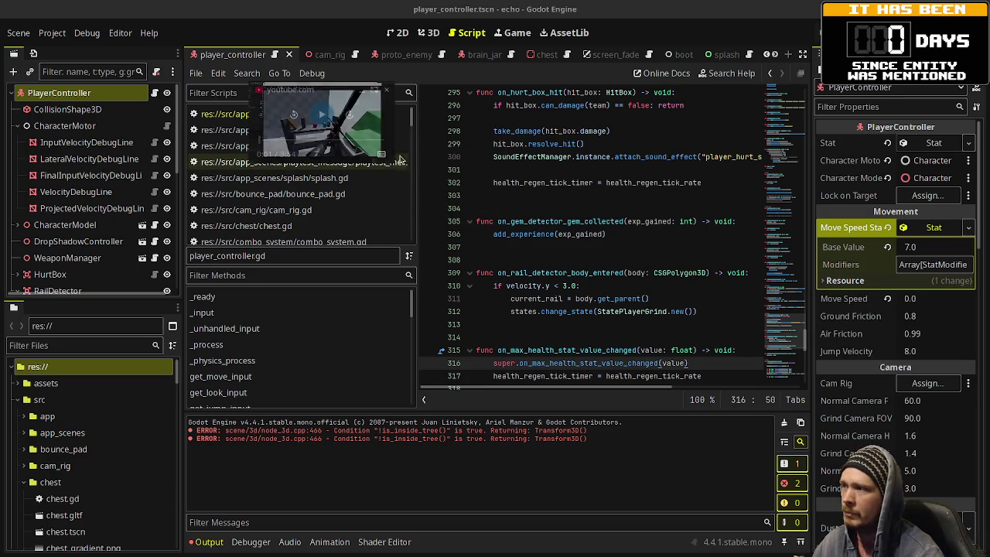
Step: Enlarge the floating gameplay clip over the Godot editor, then switch to the browser
mouse_move(394, 161)
left_mouse_down()
mouse_move(839, 398)
mouse_move(921, 461)
left_mouse_up()
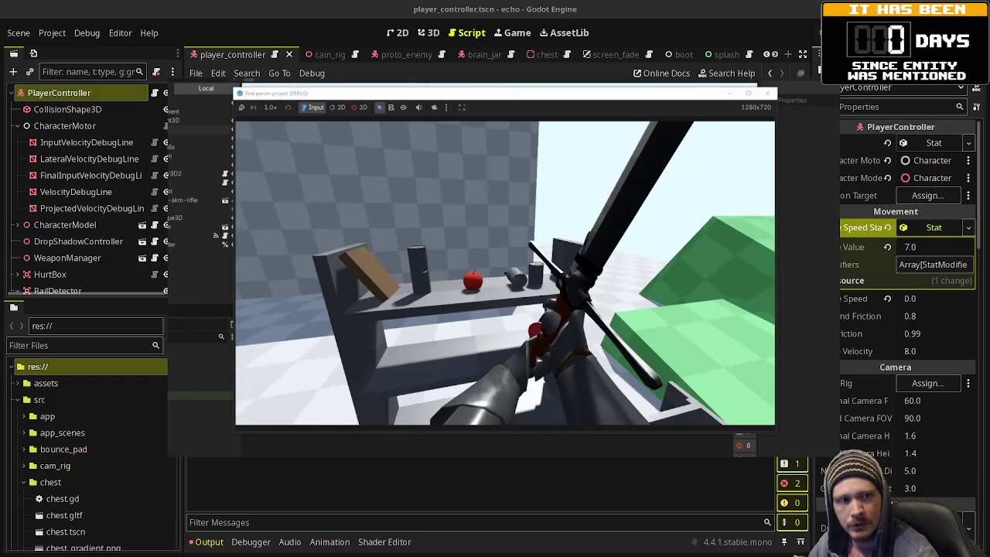
key("alt+Tab")
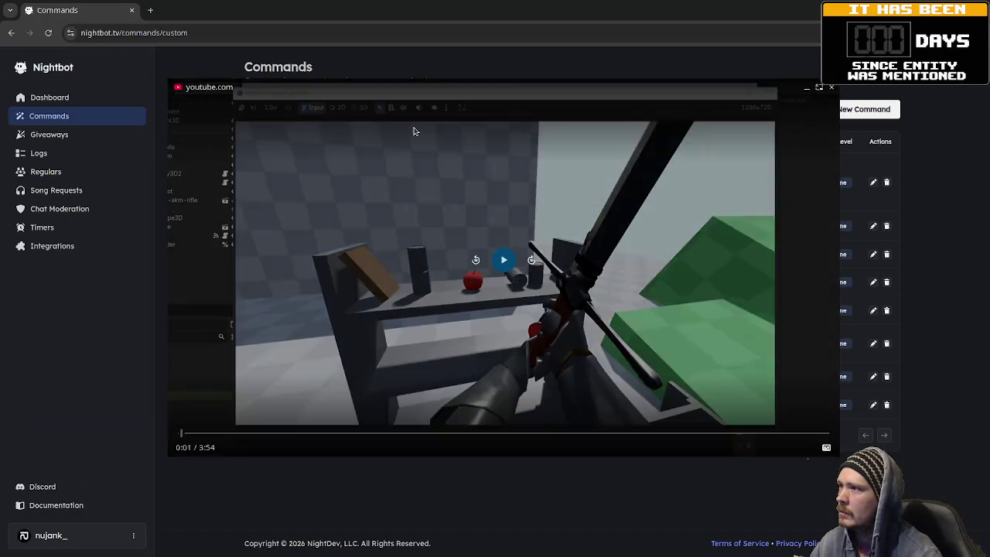
Step: Check the !8ball command's response in Nightbot and return to the custom commands list
left_click_drag(410, 128, 411, 532)
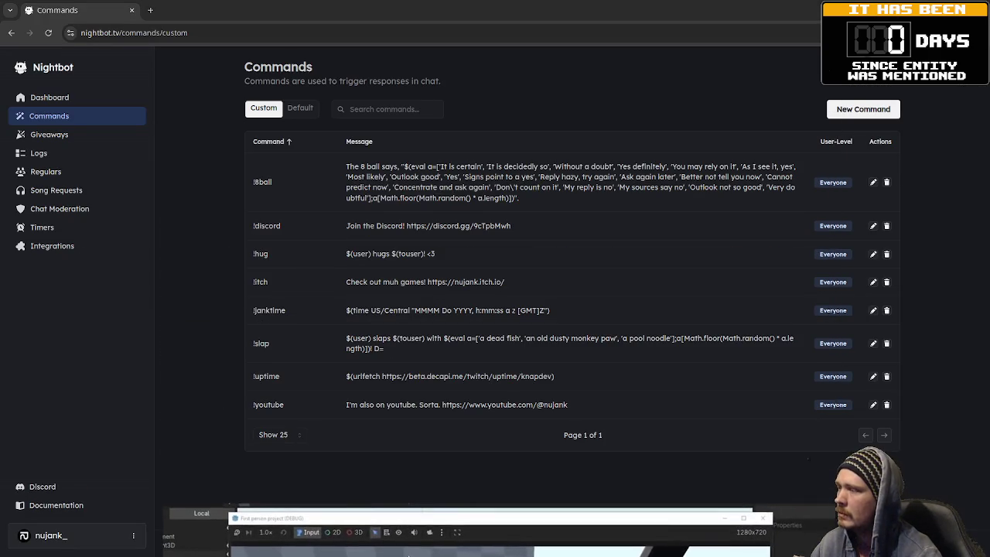
left_click(263, 182)
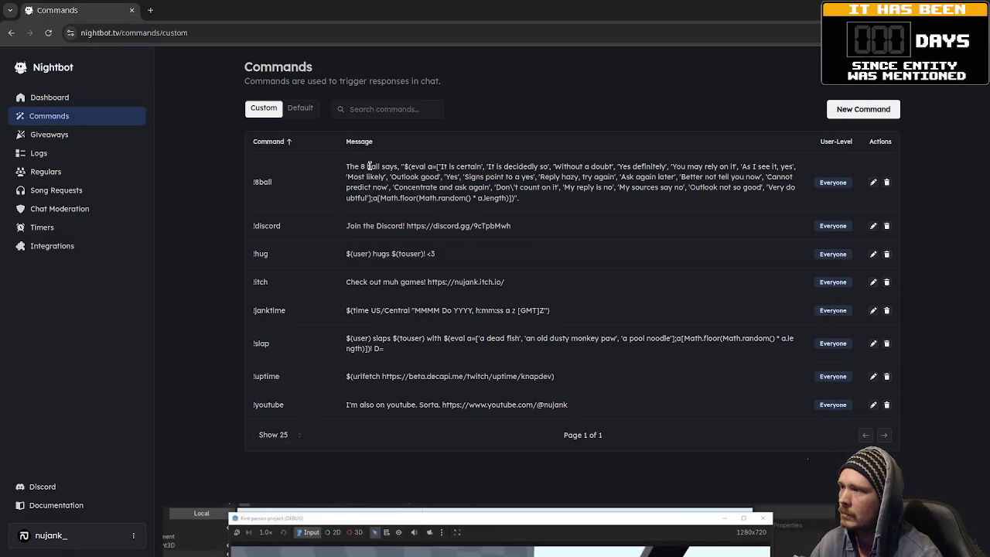
left_click_drag(369, 166, 529, 203)
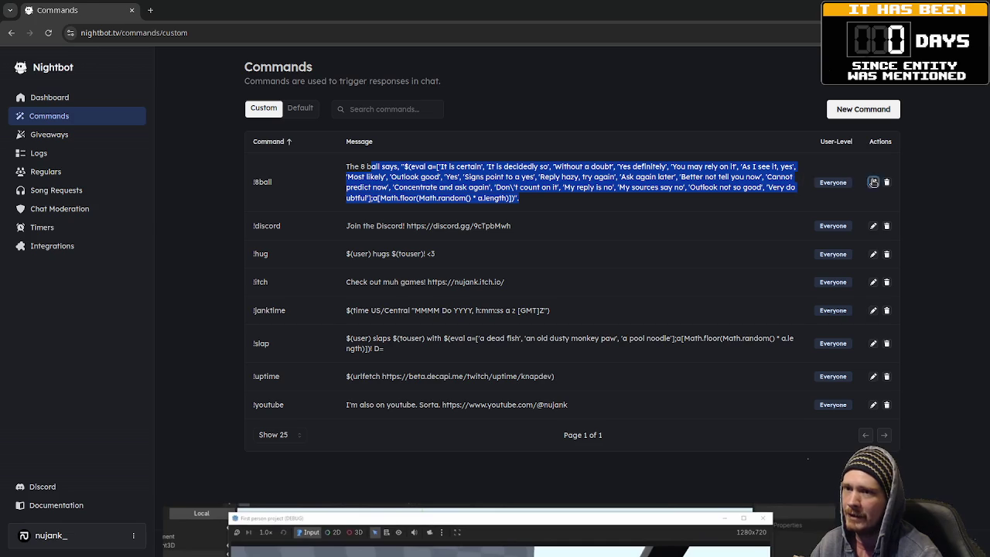
left_click(872, 182)
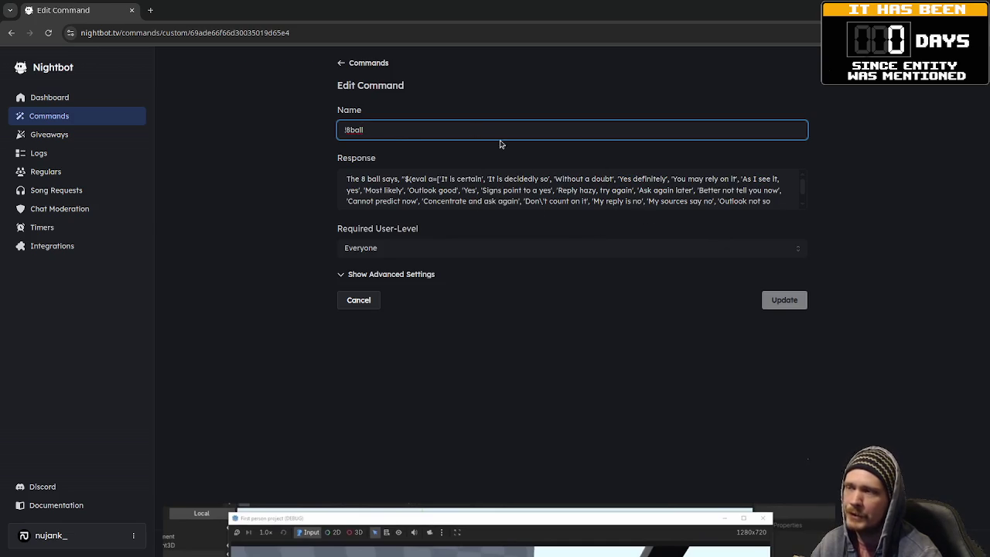
left_click(342, 62)
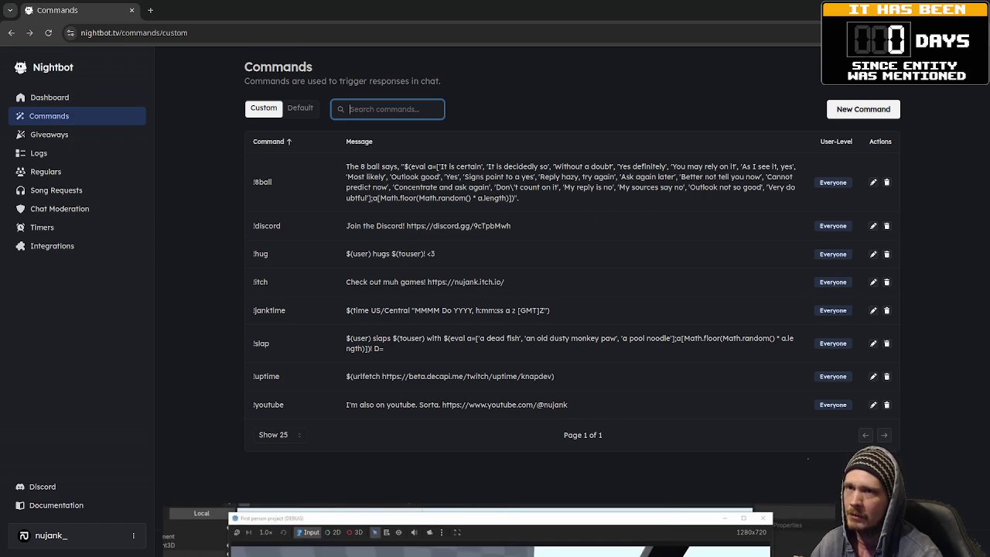
Step: Back in Godot, expand the collapsed gameplay clip into a large player and play it
key("alt+Tab")
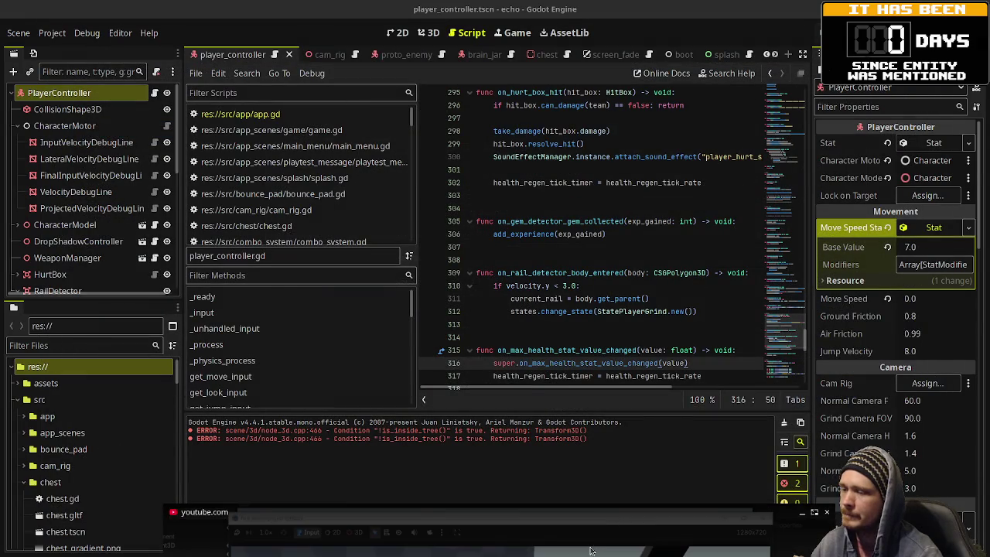
left_click(589, 524)
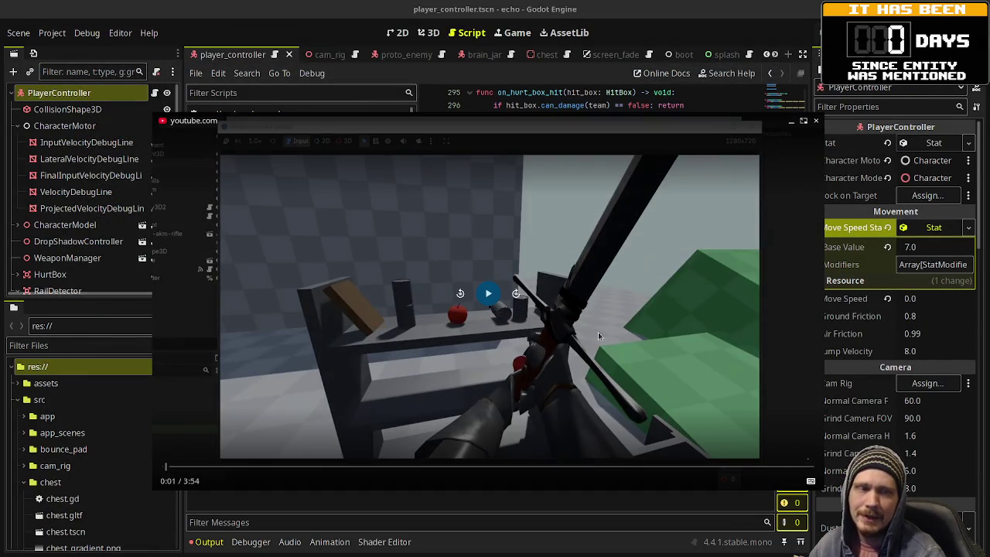
left_click(598, 332)
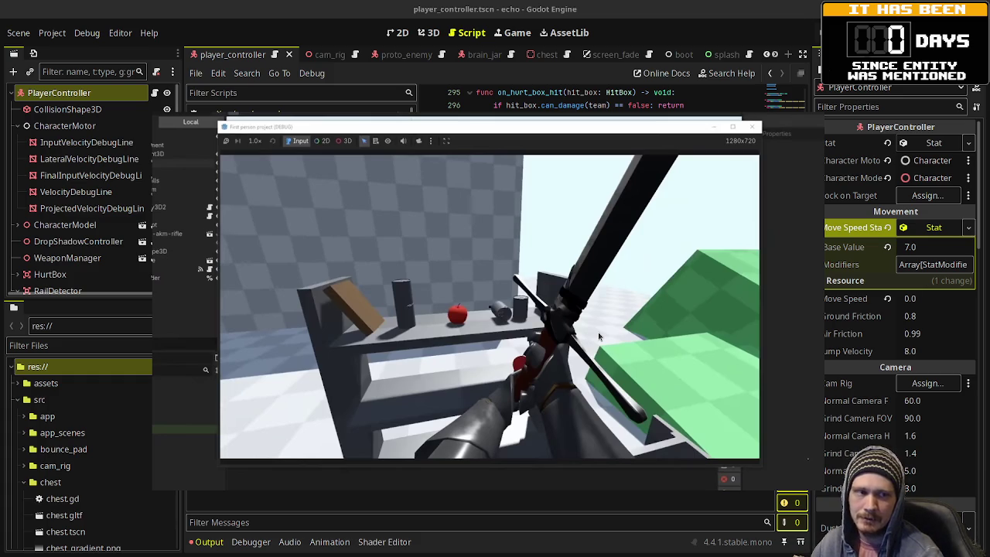
left_click(597, 332)
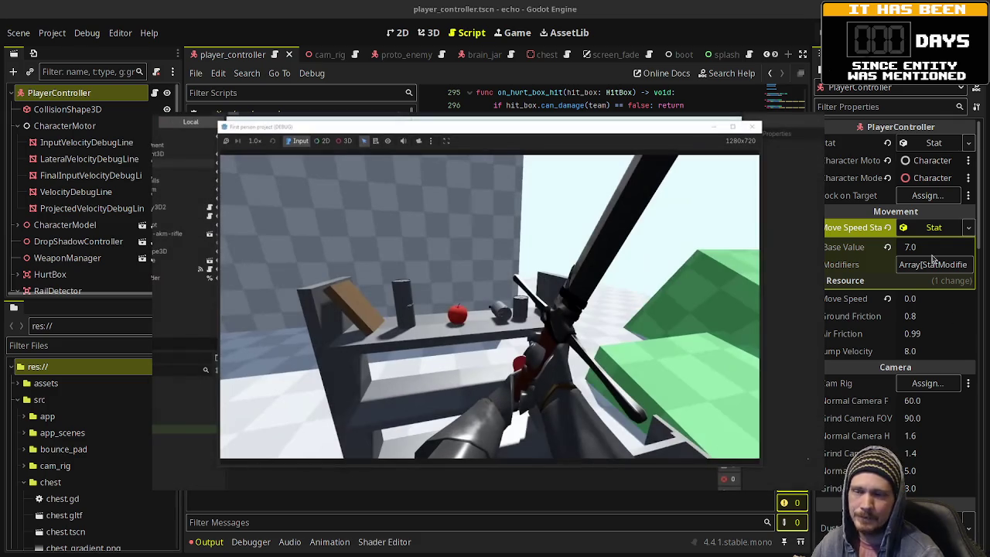
left_click(576, 269)
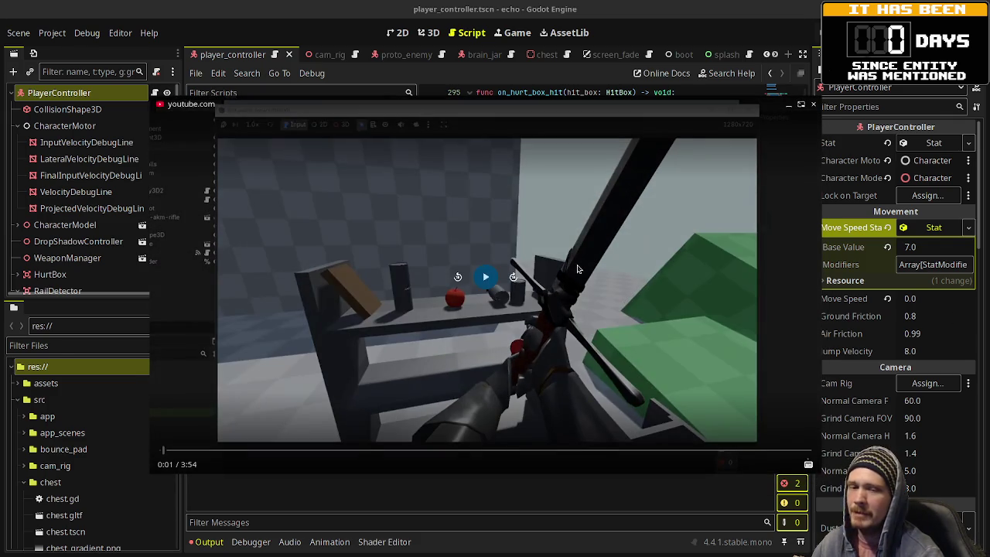
left_click(575, 268)
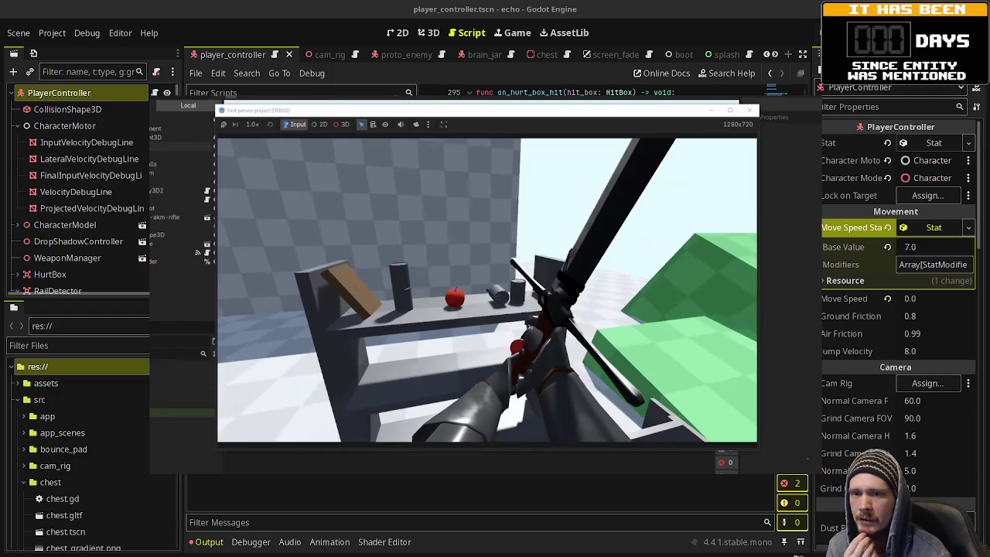
Step: Switch to the Obsidian Tasks board and move the floating clip to the screen bottom
key("alt+Tab")
mouse_move(544, 107)
left_mouse_down()
mouse_move(599, 510)
mouse_move(596, 484)
left_mouse_up()
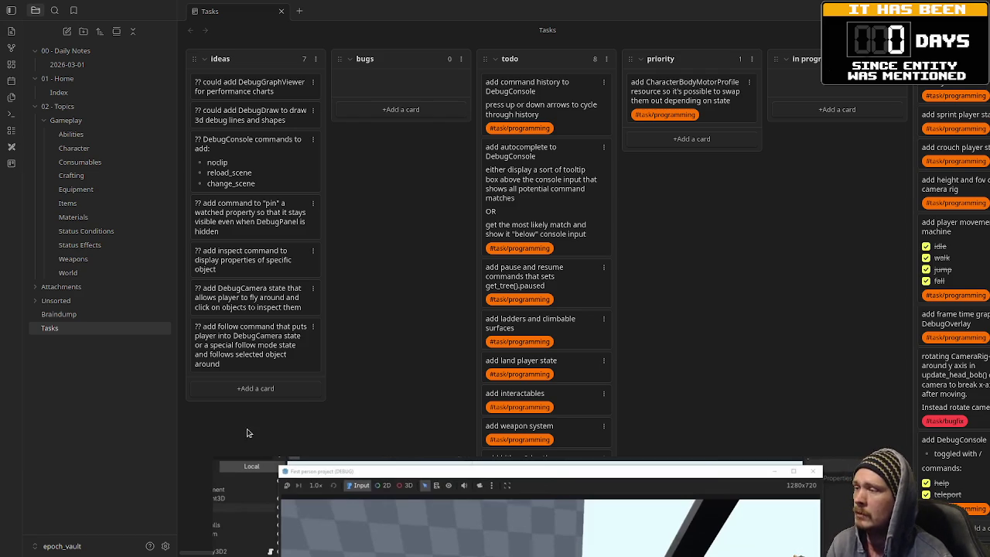
Step: View the Colored Tags Wrangler tag colours in Obsidian settings, then close settings
left_click(93, 547)
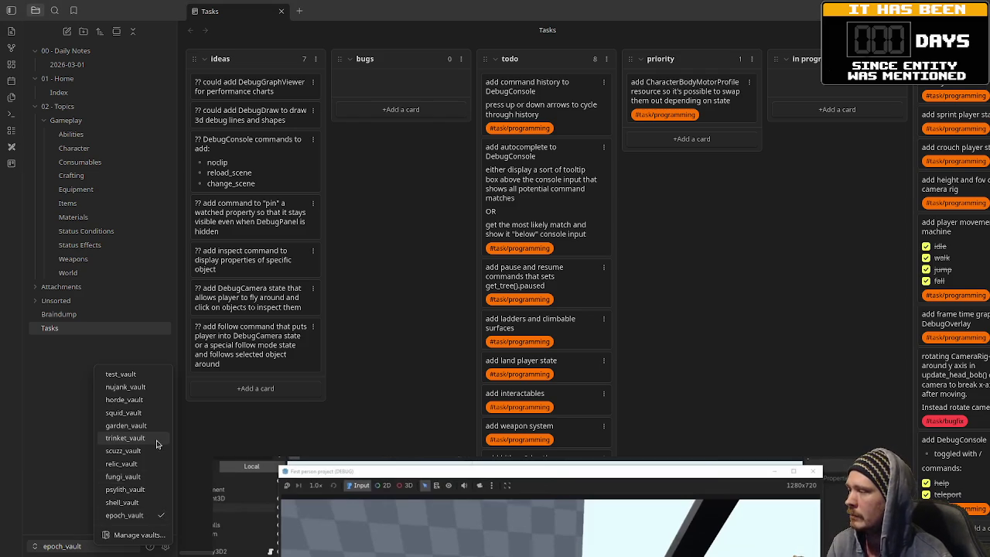
left_click(164, 545)
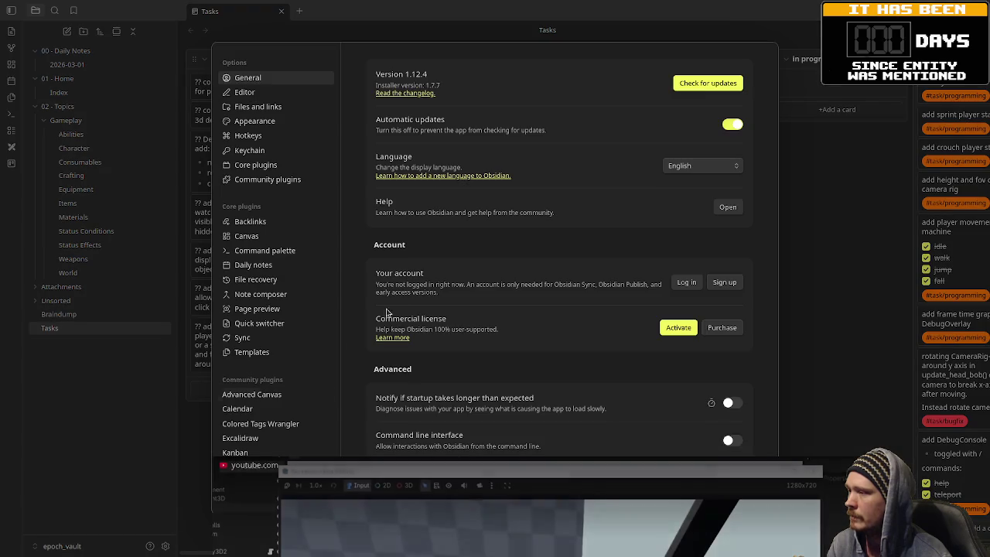
left_click(274, 180)
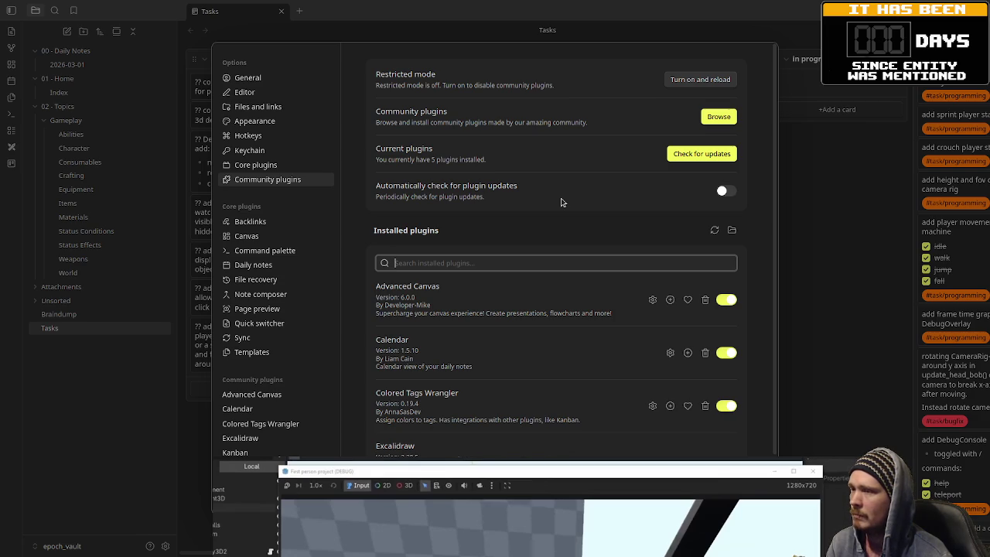
scroll(584, 274, "down", 2)
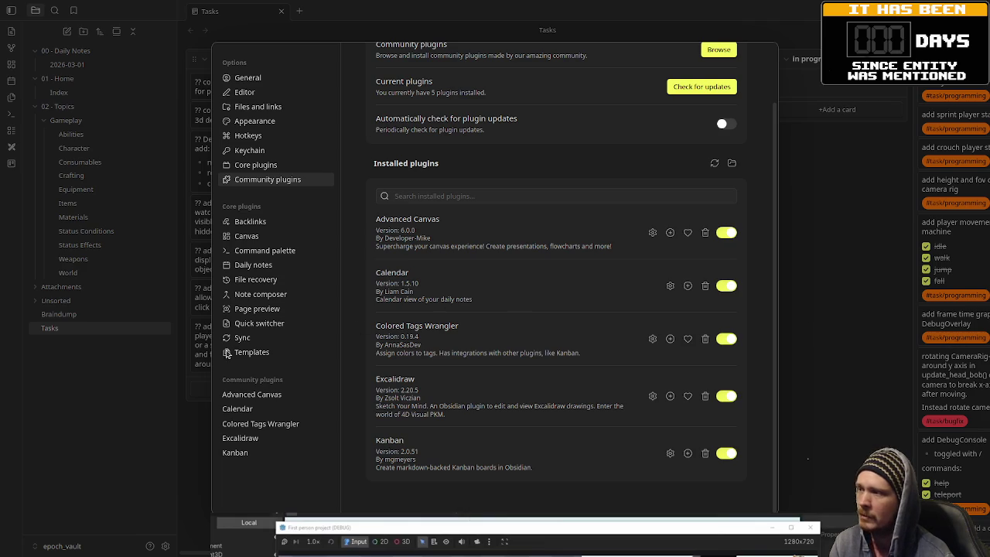
left_click(255, 423)
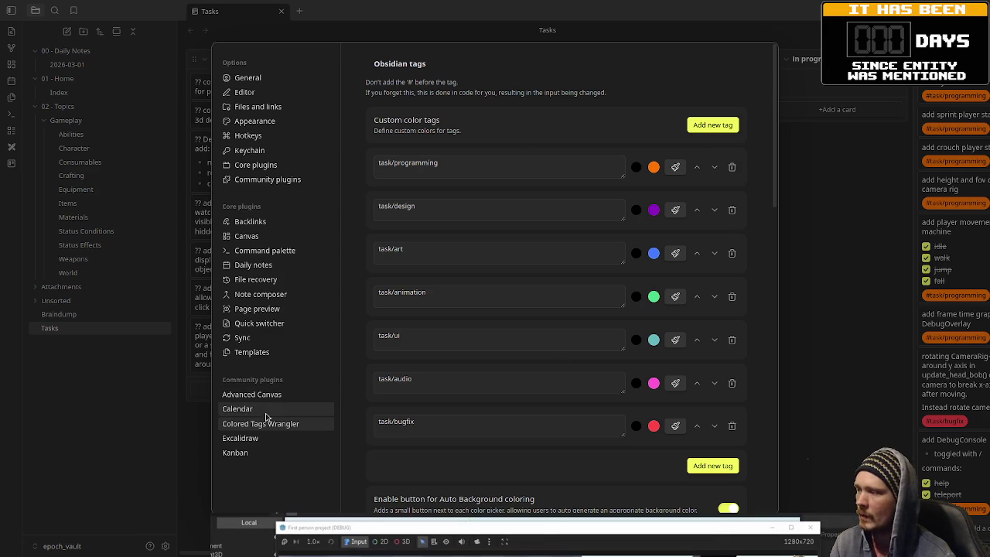
left_click(288, 180)
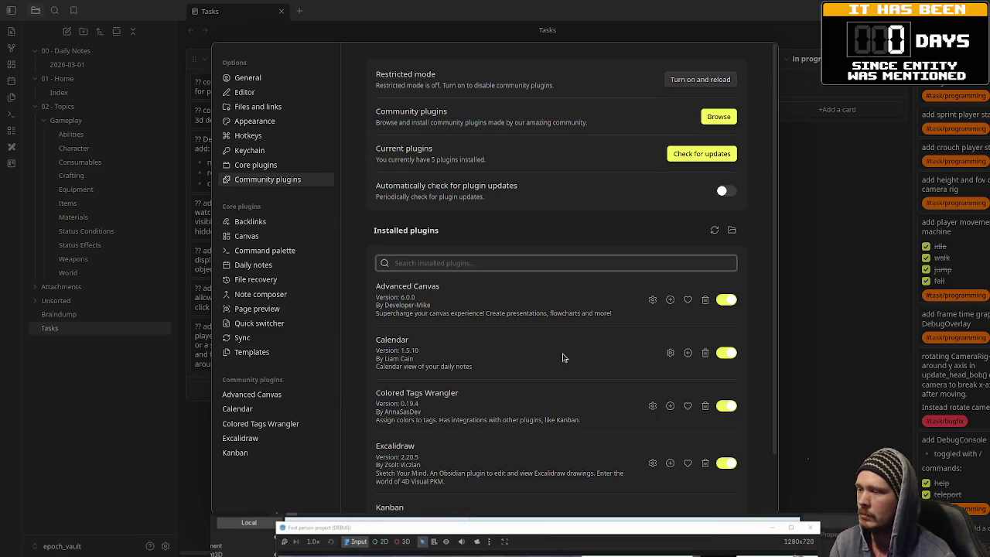
scroll(533, 368, "down", 2)
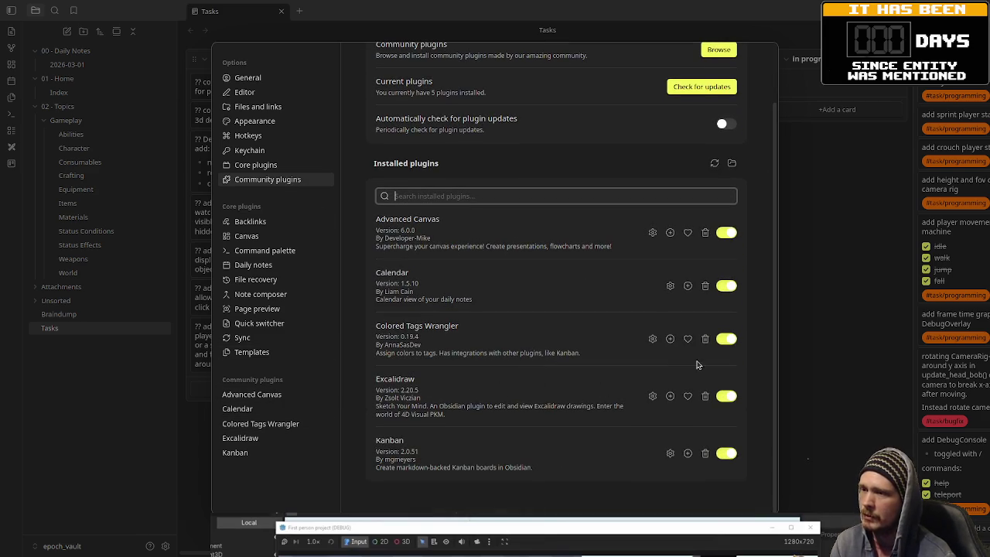
left_click(855, 314)
Step: Drag the running first-person game window up over the Obsidian Tasks board
left_click_drag(584, 542, 584, 137)
mouse_move(619, 171)
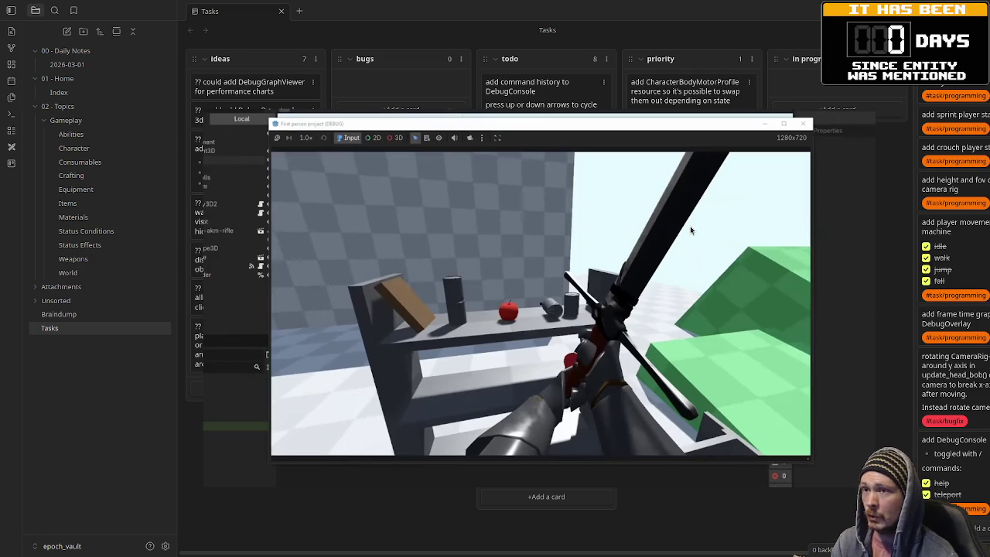
mouse_move(747, 167)
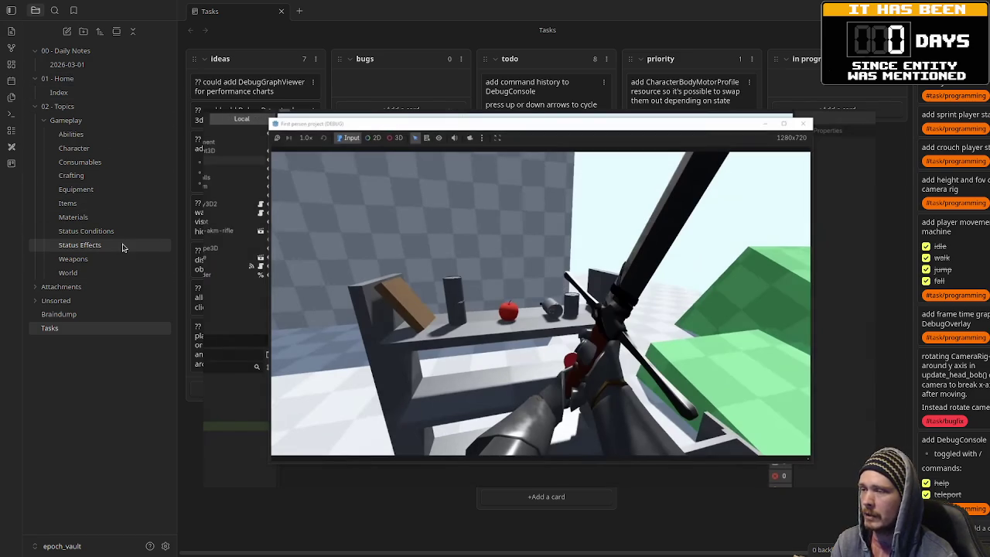
mouse_move(754, 228)
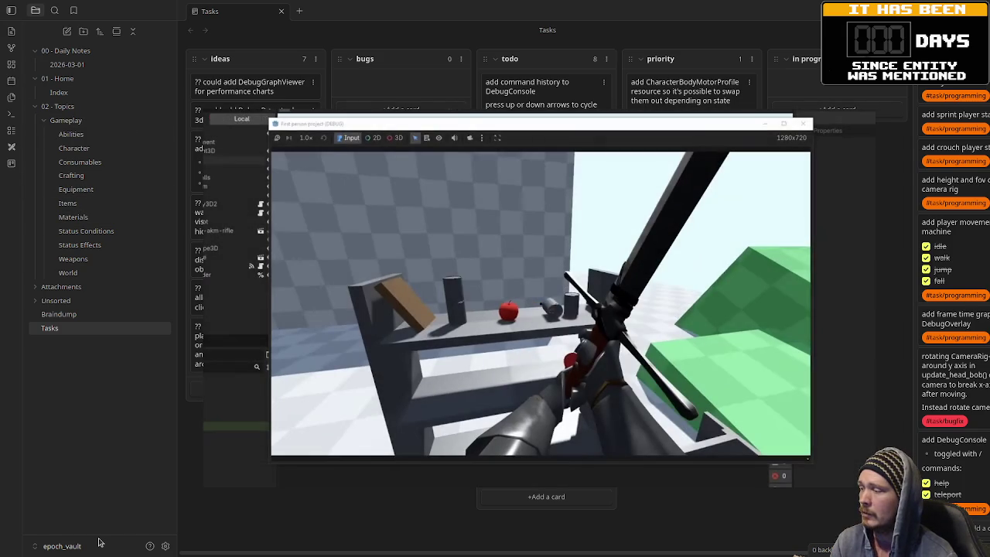
left_click(73, 545)
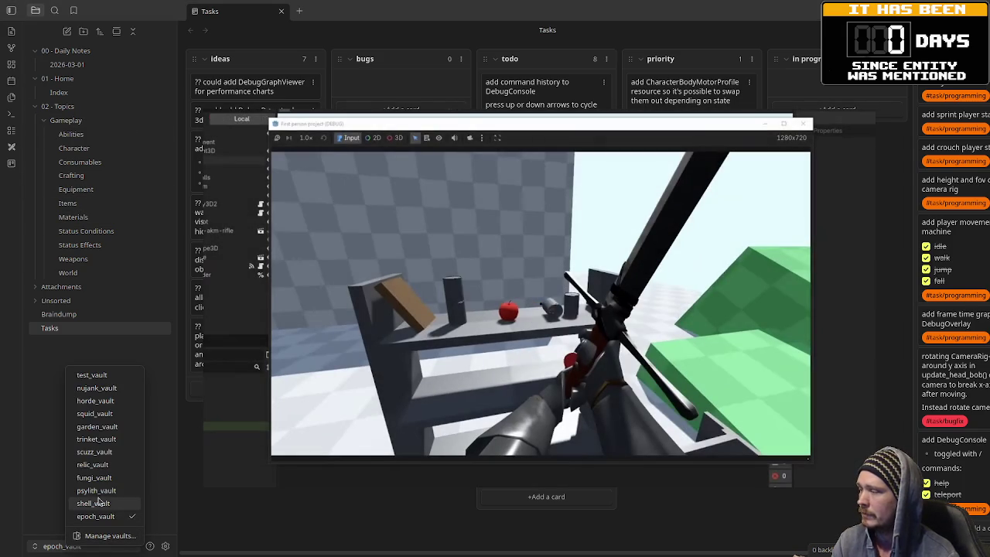
left_click(99, 389)
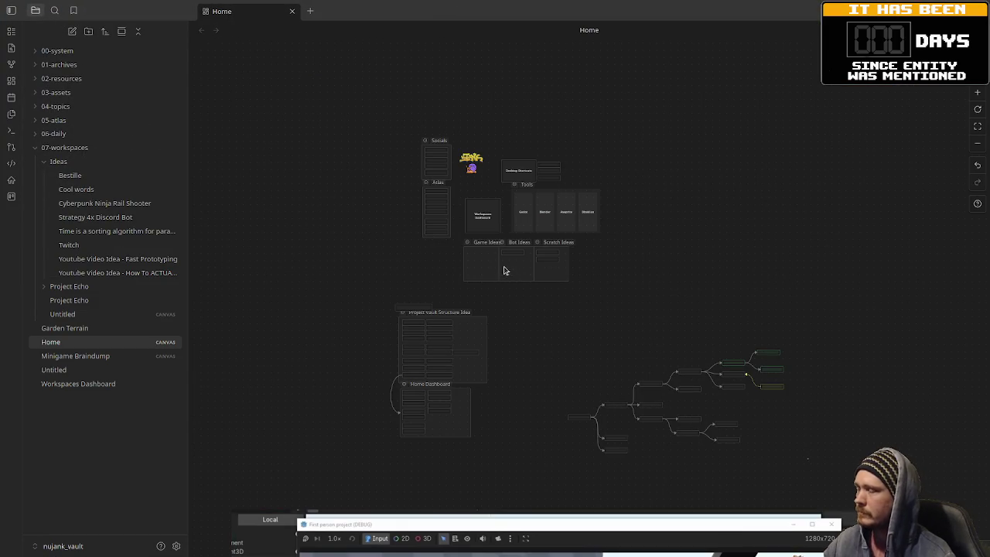
scroll(501, 240, "up", 3)
scroll(599, 249, "up", 3)
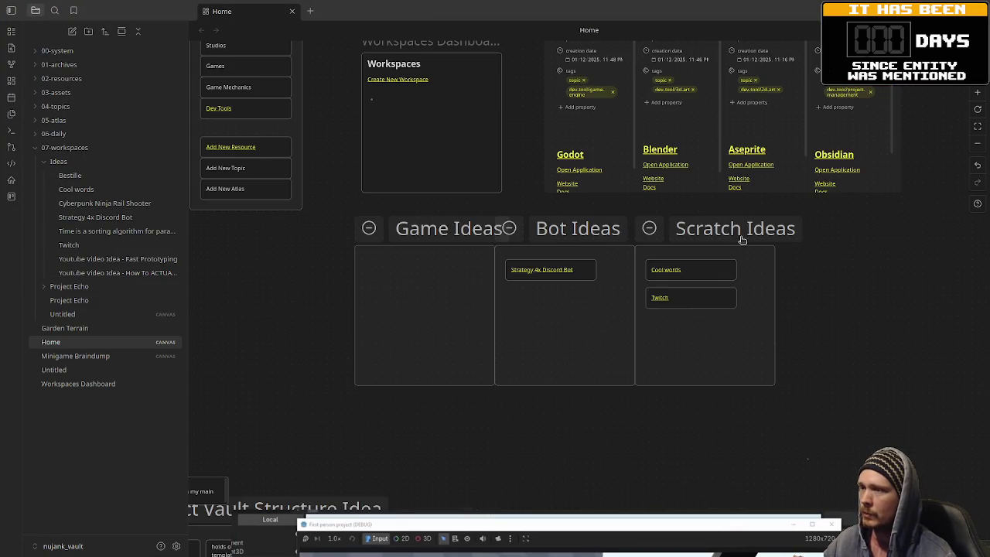
mouse_move(824, 261)
left_mouse_down()
mouse_move(800, 375)
mouse_move(804, 442)
mouse_move(884, 439)
left_mouse_up()
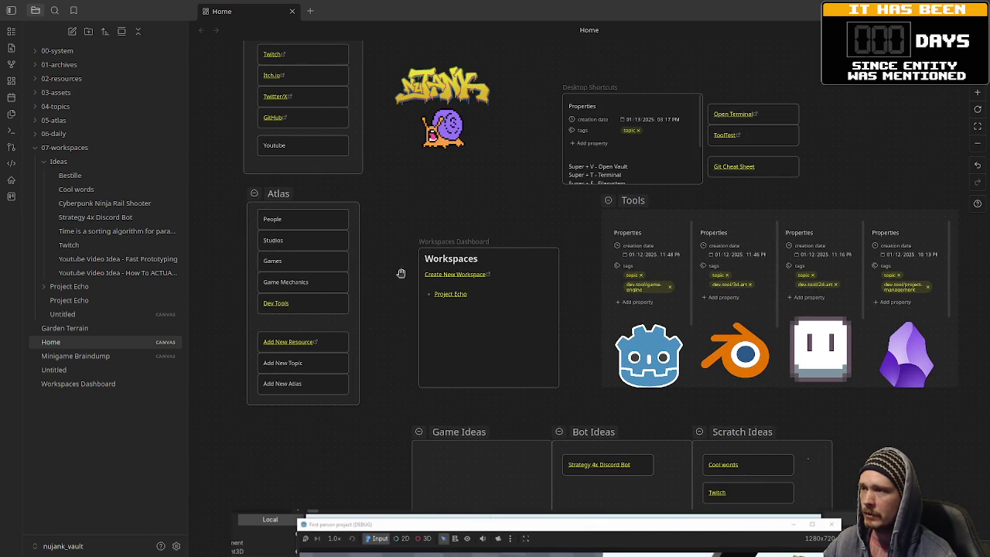
left_click(70, 355)
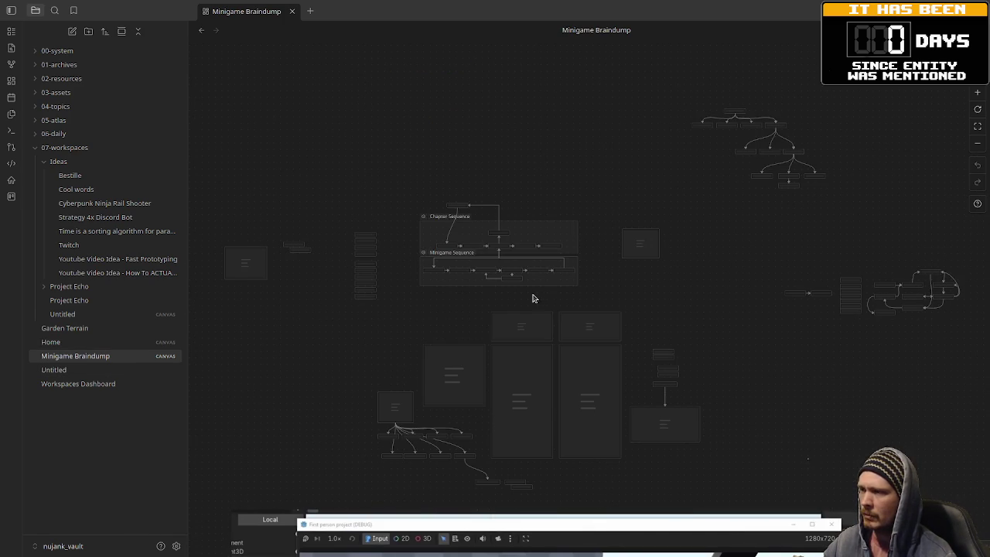
scroll(498, 251, "up", 1)
scroll(498, 251, "up", 5)
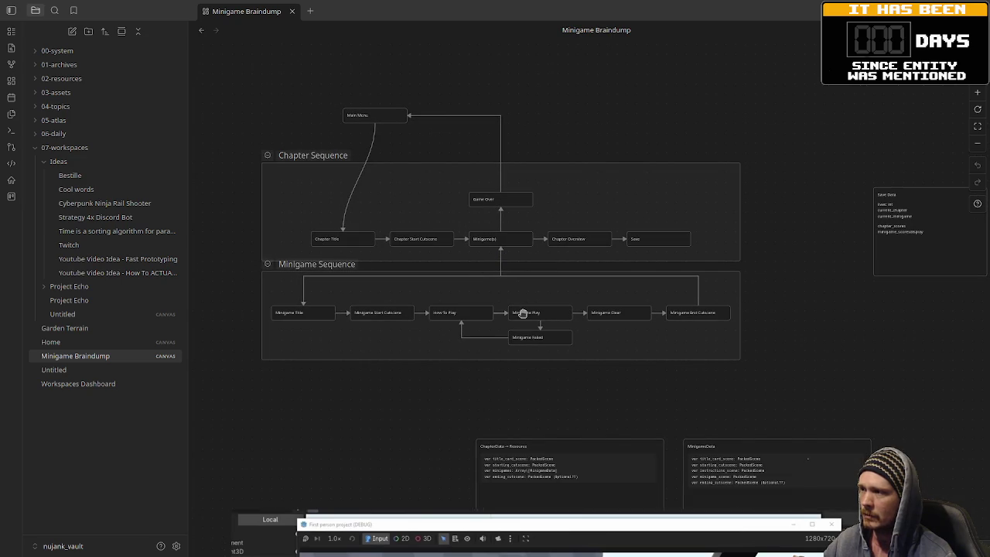
scroll(835, 340, "down", 5)
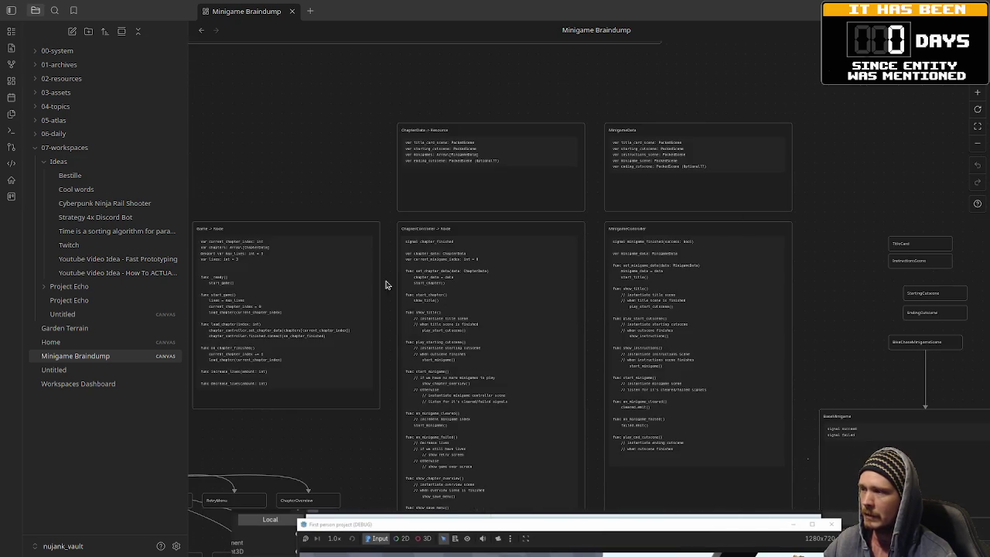
scroll(397, 168, "left", 4)
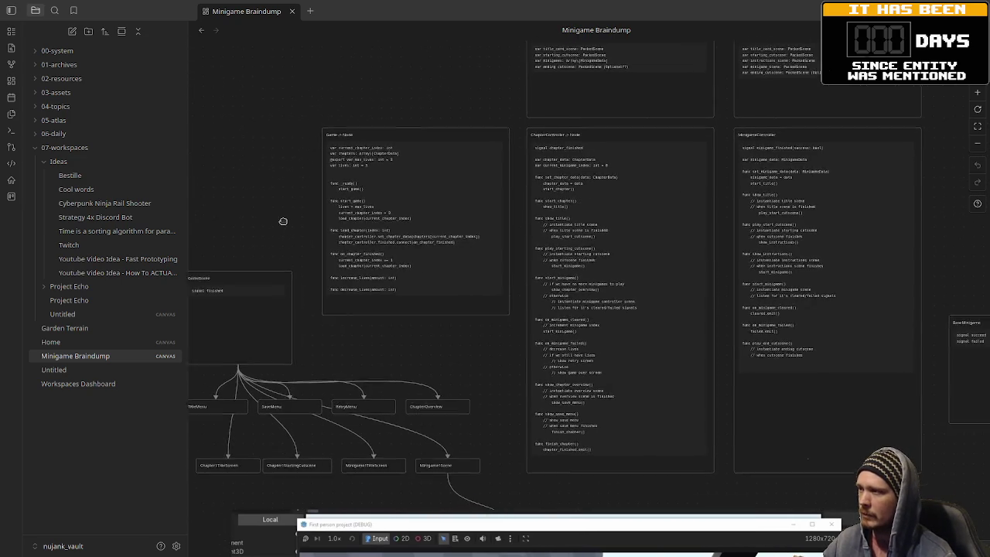
scroll(508, 256, "up", 3)
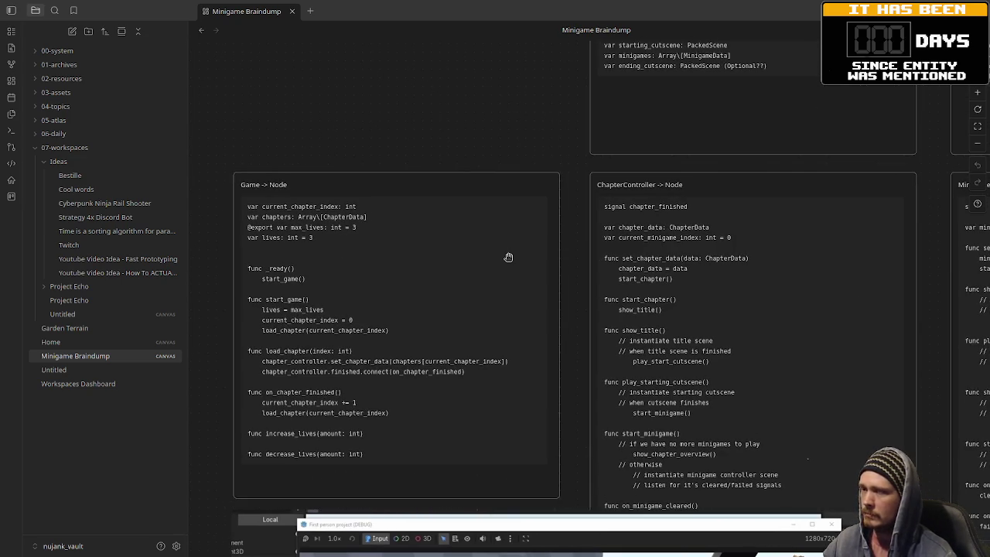
scroll(513, 262, "down", 2)
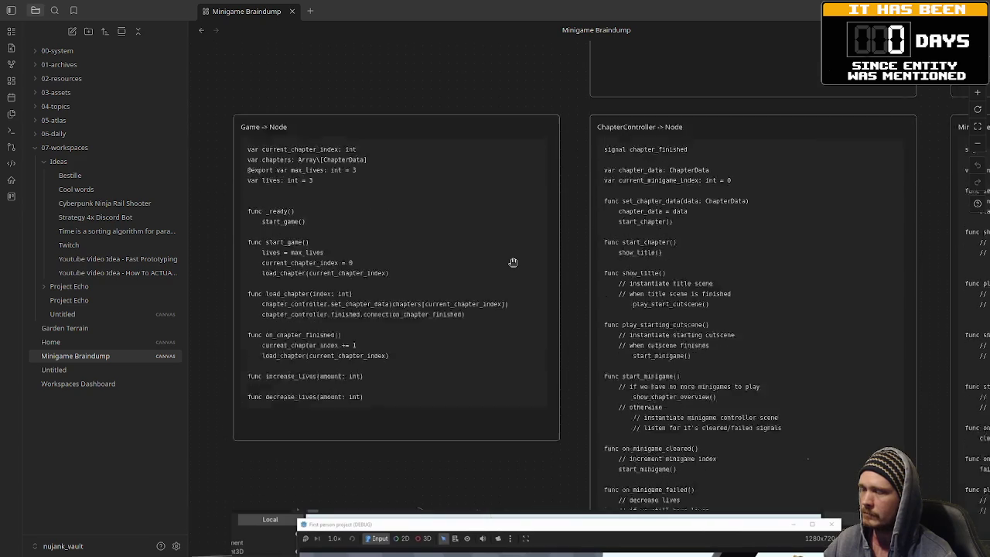
scroll(513, 261, "down", 5)
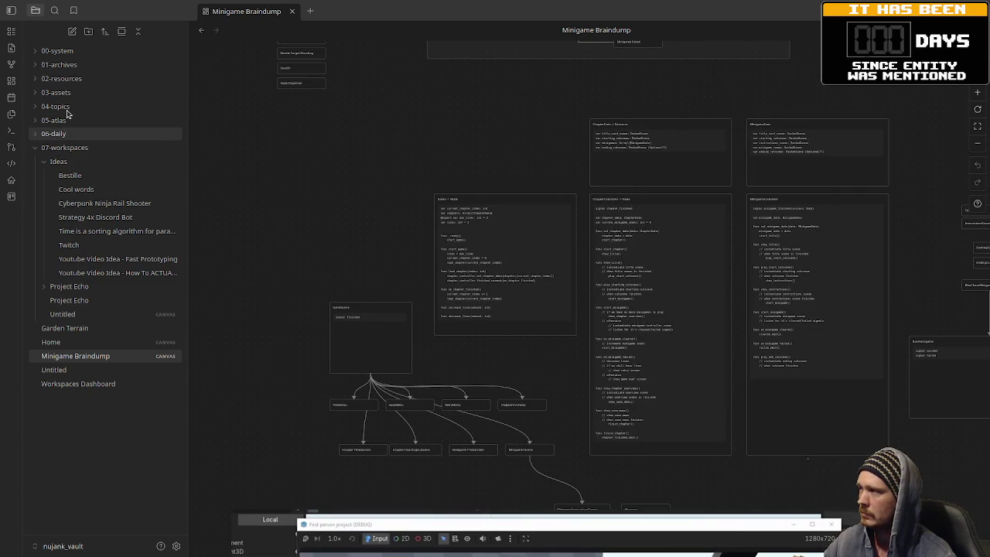
left_click(74, 343)
left_click(91, 386)
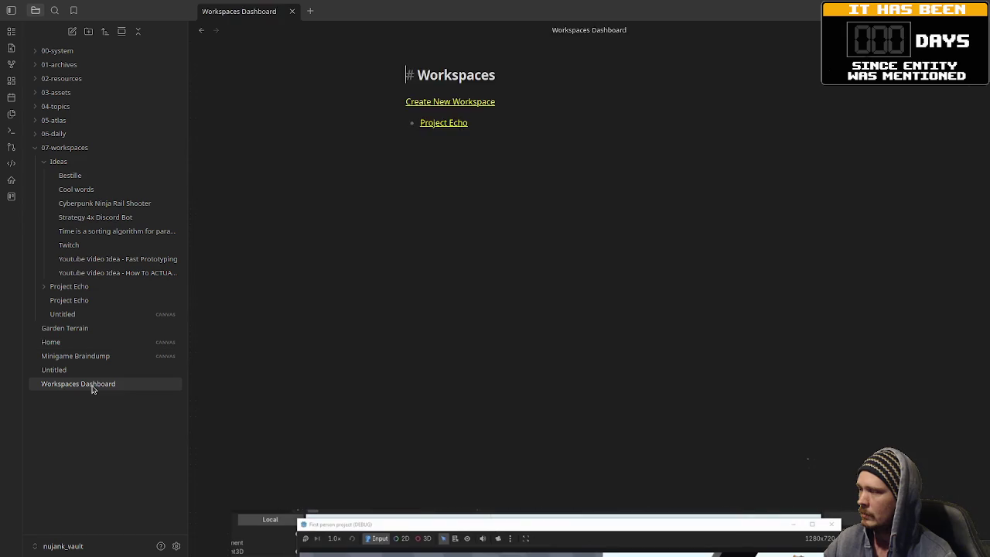
left_click(62, 343)
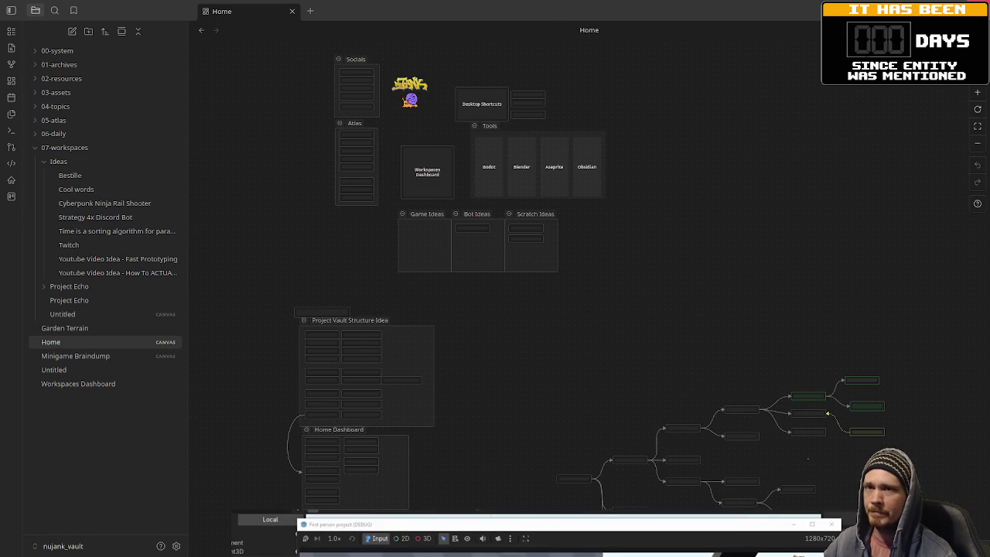
key("alt+Tab")
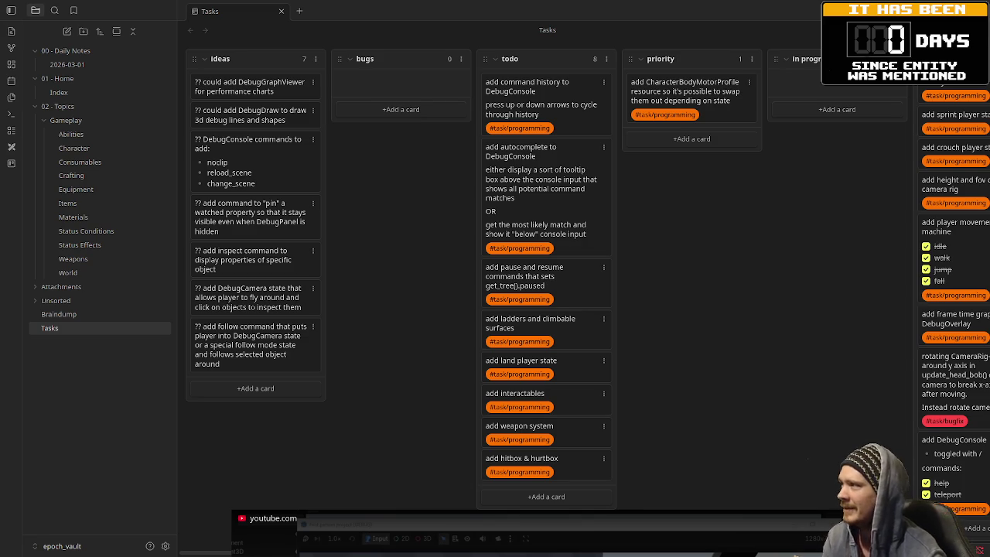
left_click(106, 547)
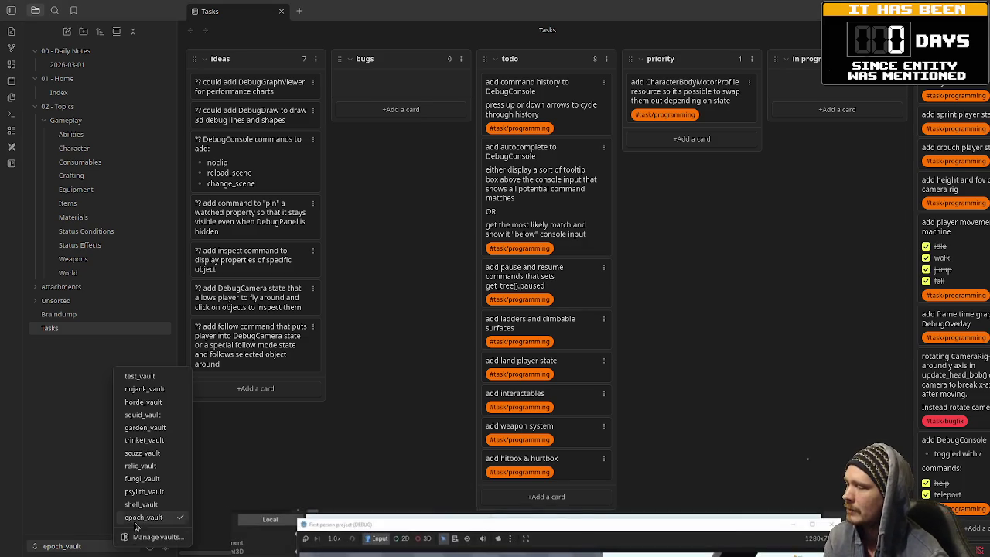
left_click(163, 392)
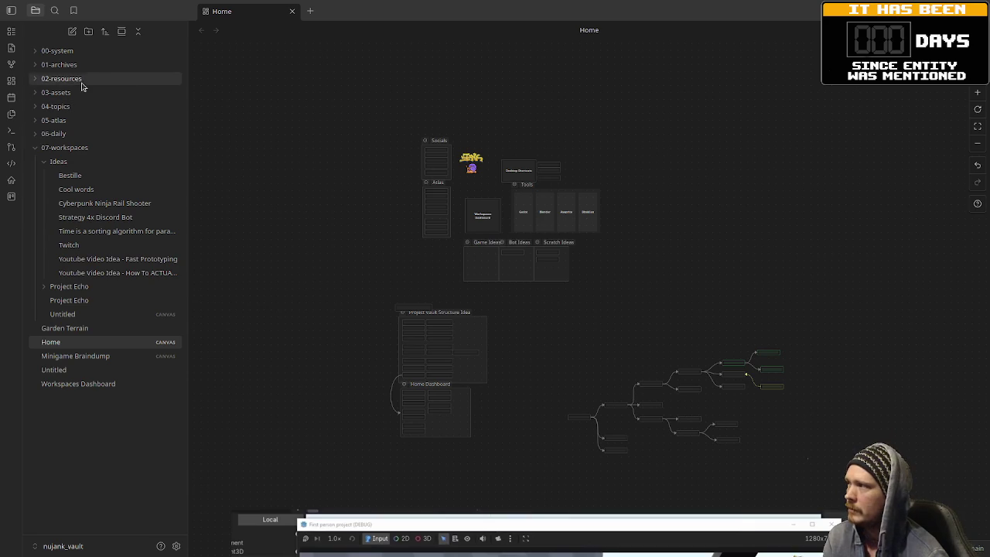
left_click(62, 79)
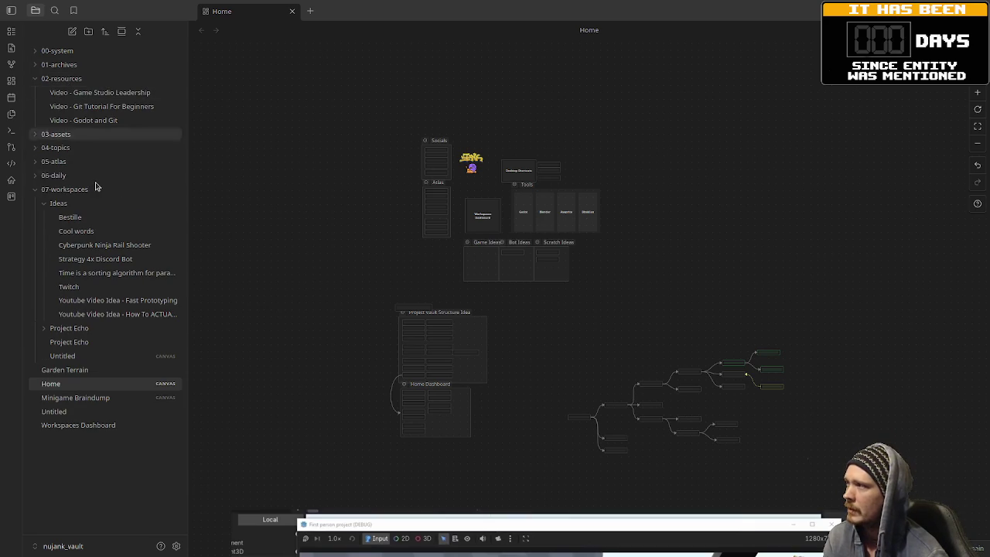
Step: Open the Video - Game Studio Leadership note and inspect its video embed source
left_click(100, 92)
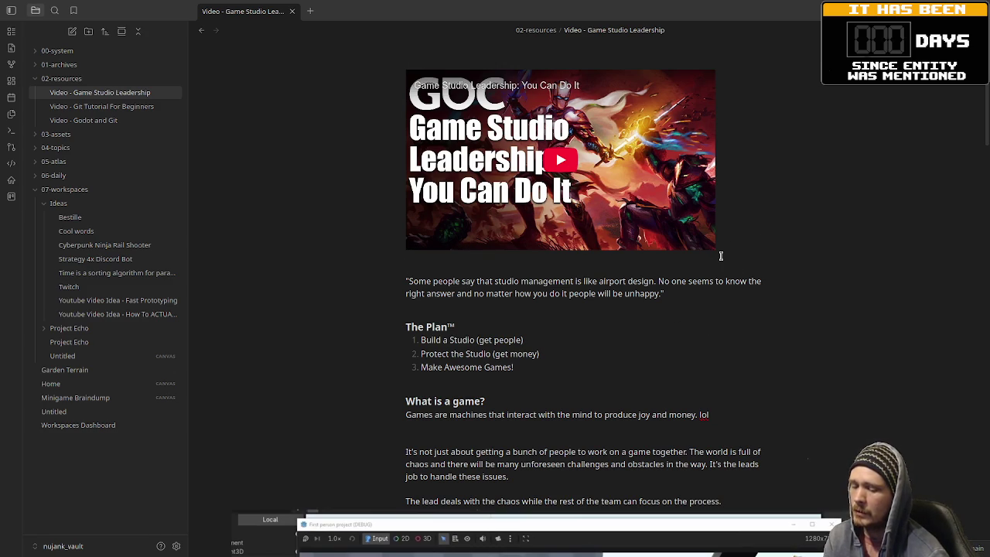
left_click(430, 67)
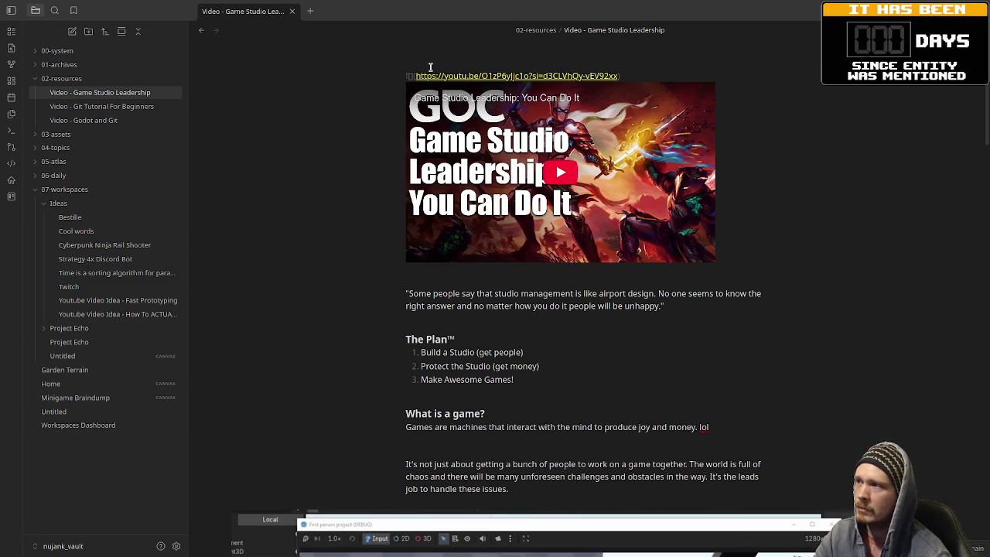
left_click(704, 282)
Step: Play the embedded GDC talk, pause it, and rewind the playhead to 0:00
left_click(554, 162)
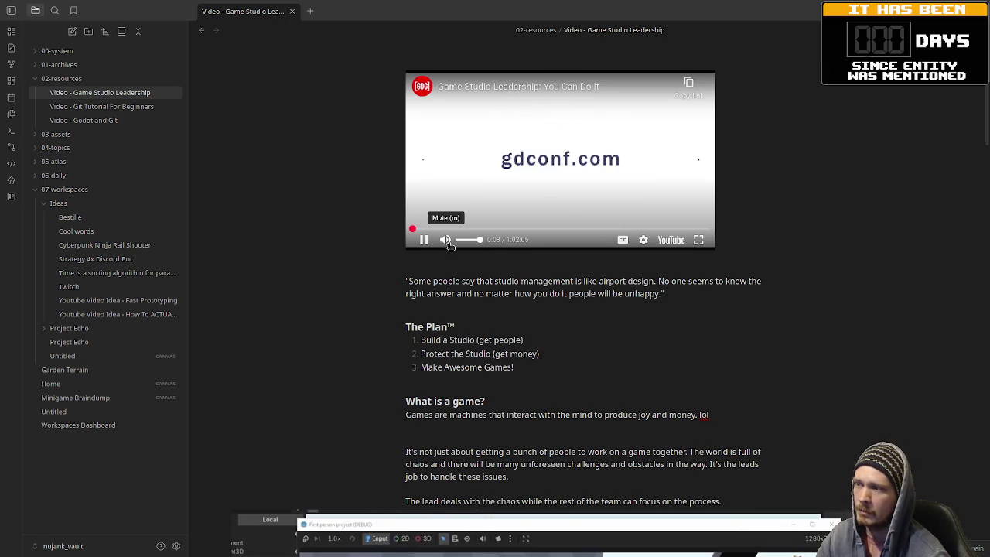
scroll(492, 370, "down", 4)
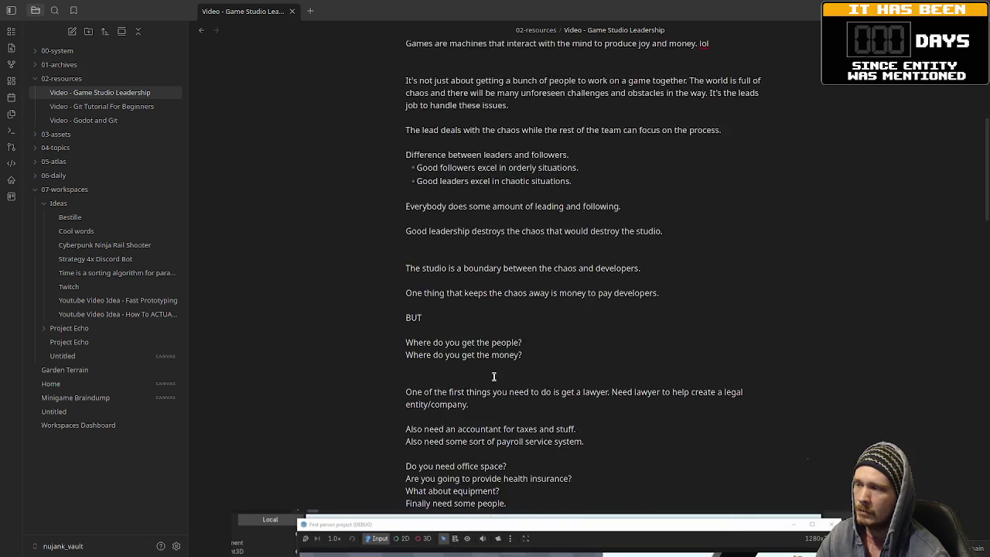
scroll(493, 370, "up", 4)
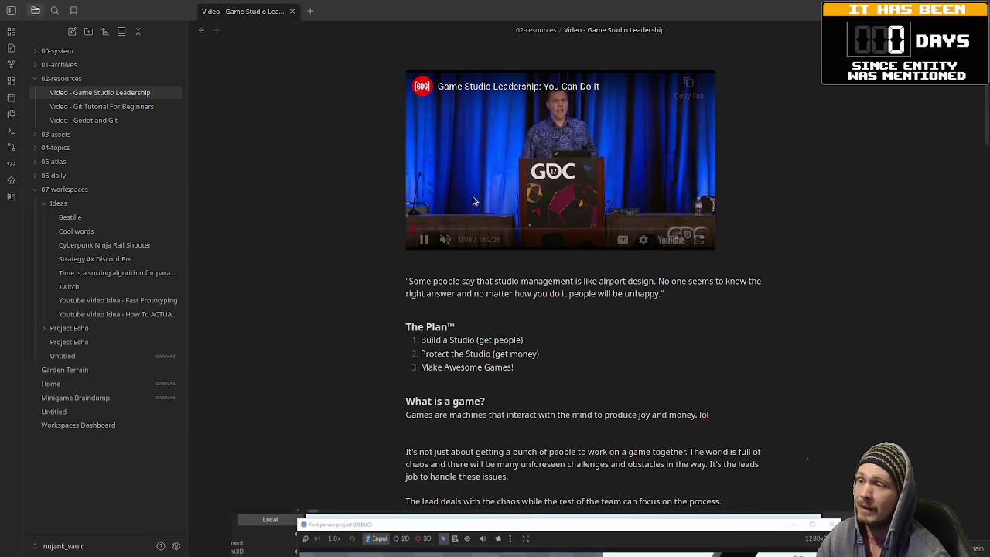
left_click(422, 240)
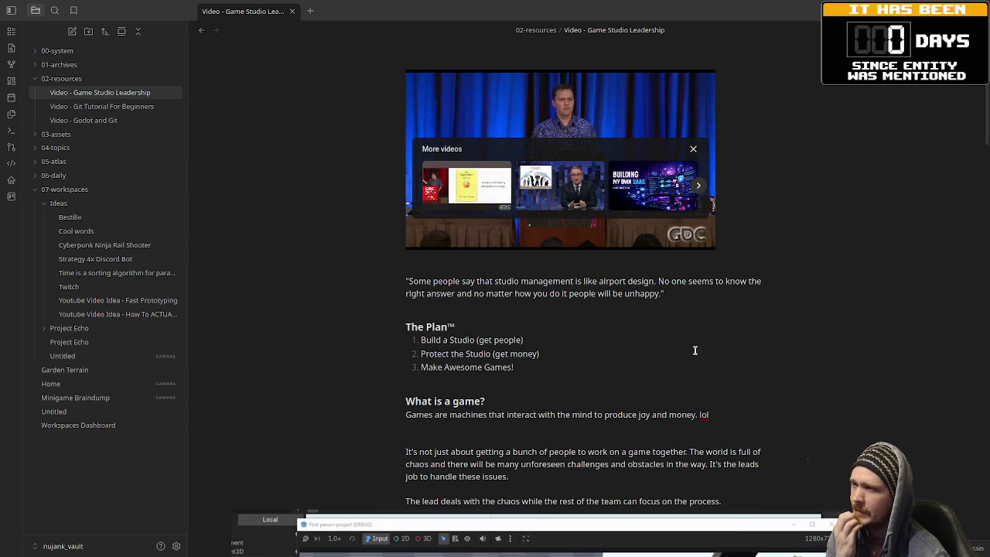
left_click(690, 150)
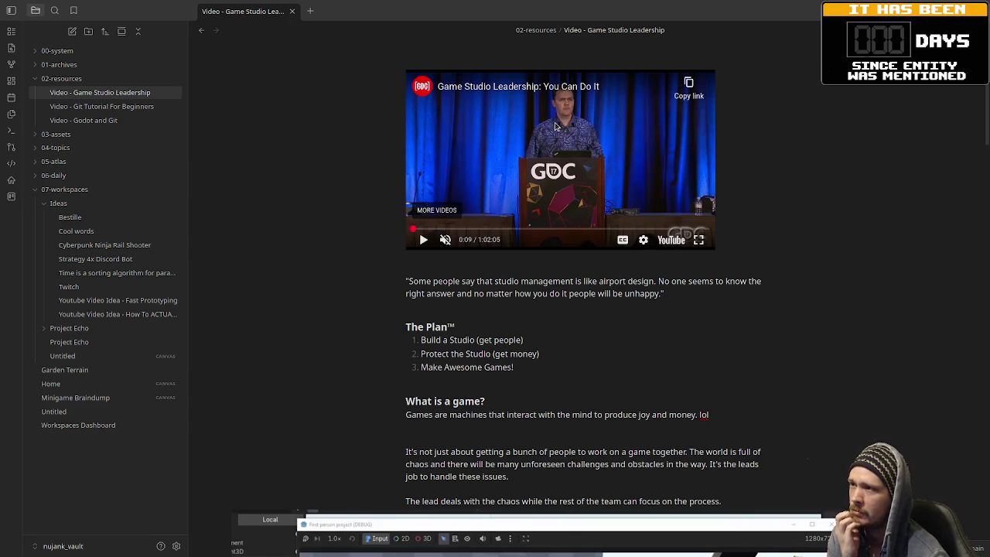
left_click(418, 230)
left_click_drag(419, 230, 408, 235)
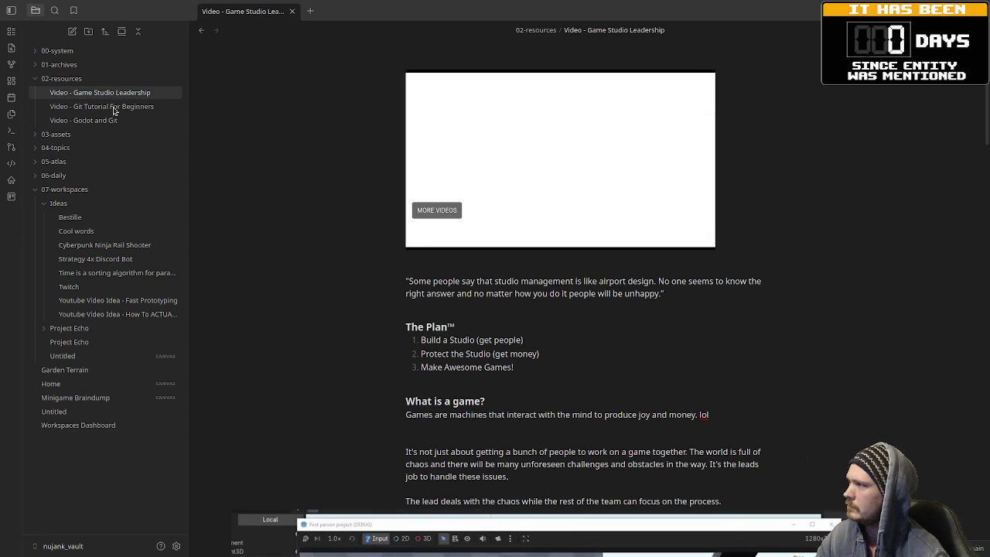
left_click(72, 163)
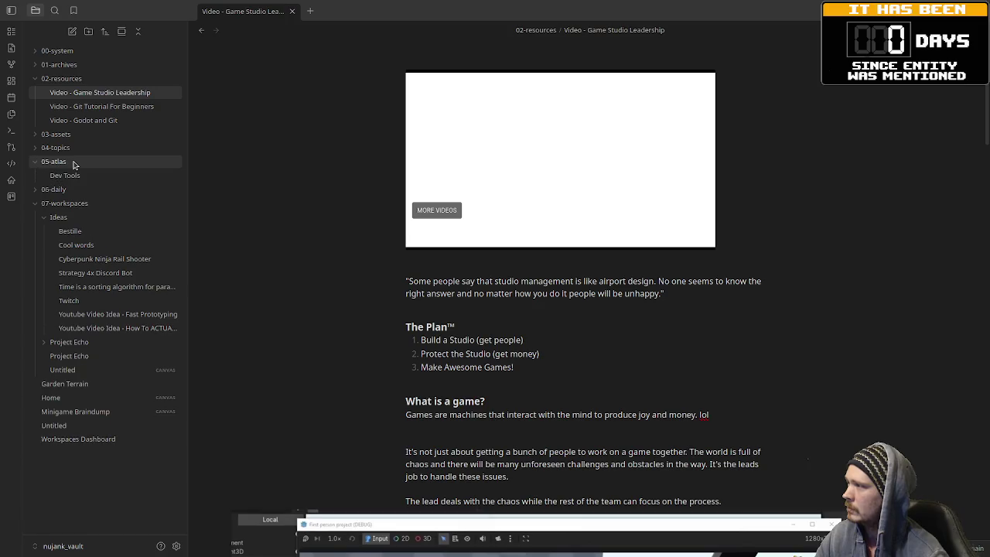
Step: Open the Dev Tools note and toggle its Audio dataview query between source and results
left_click(73, 177)
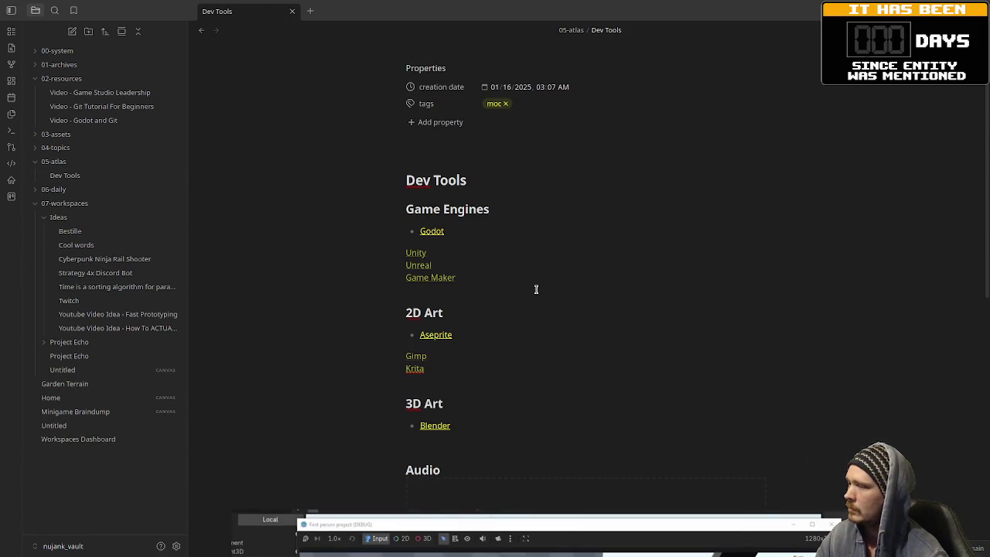
scroll(532, 287, "down", 5)
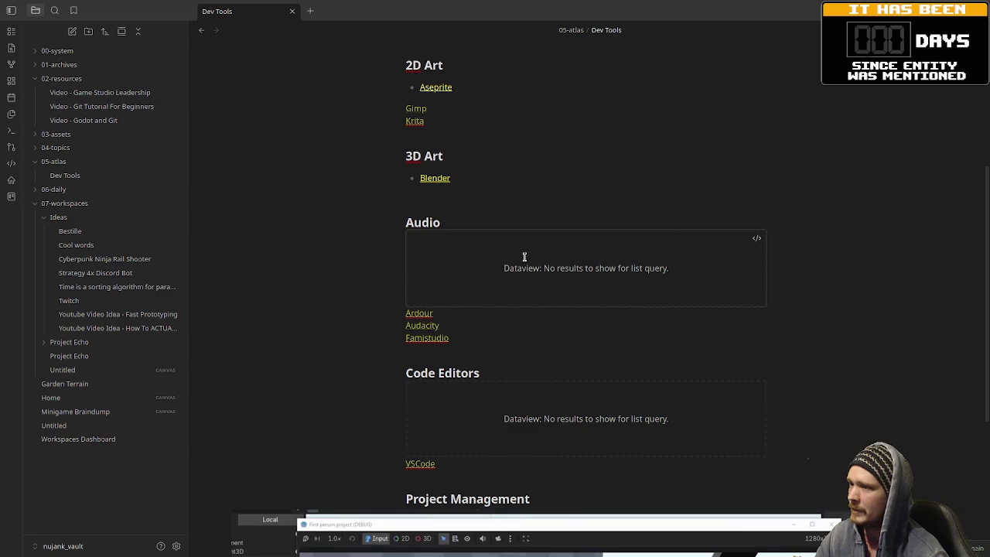
scroll(585, 287, "down", 3)
scroll(552, 311, "up", 2)
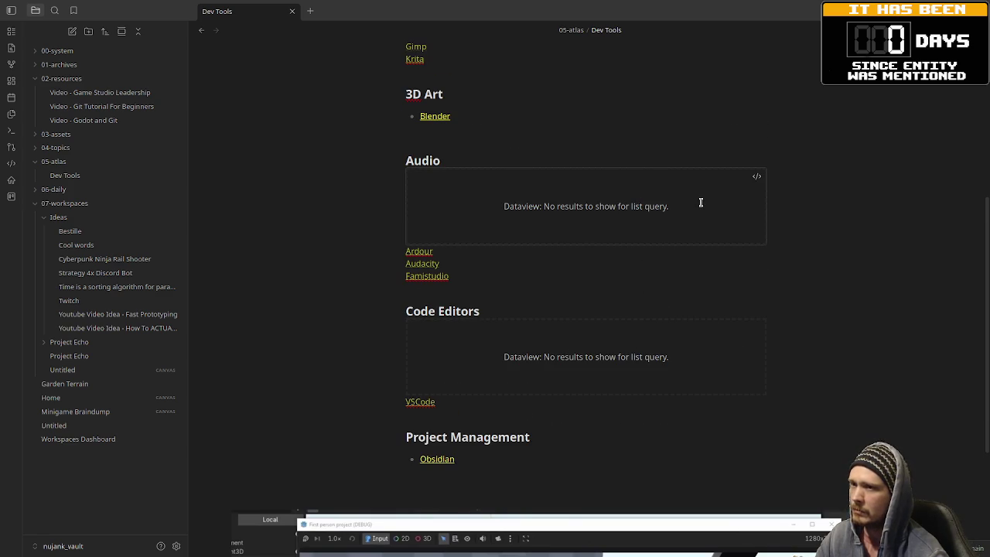
left_click(755, 179)
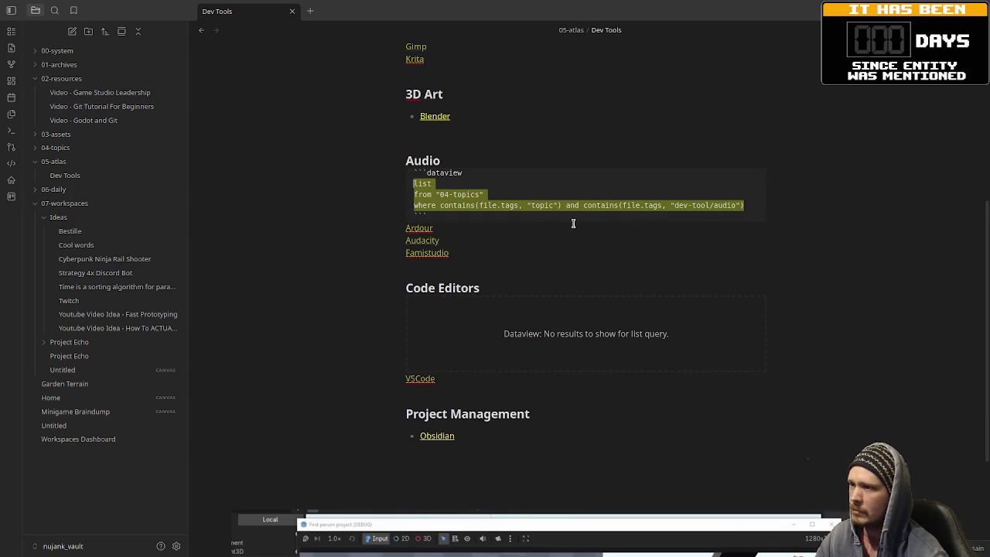
left_click(536, 230)
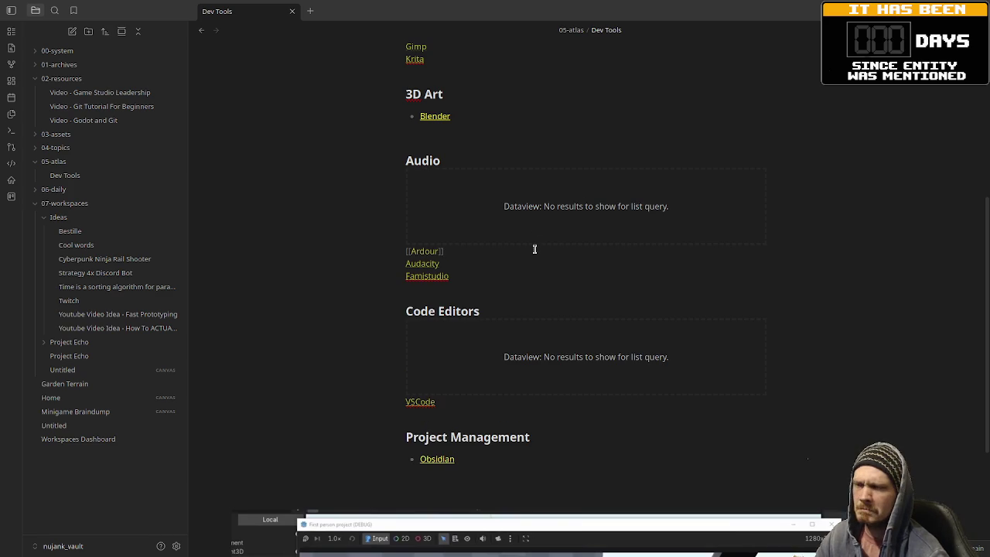
scroll(543, 224, "up", 5)
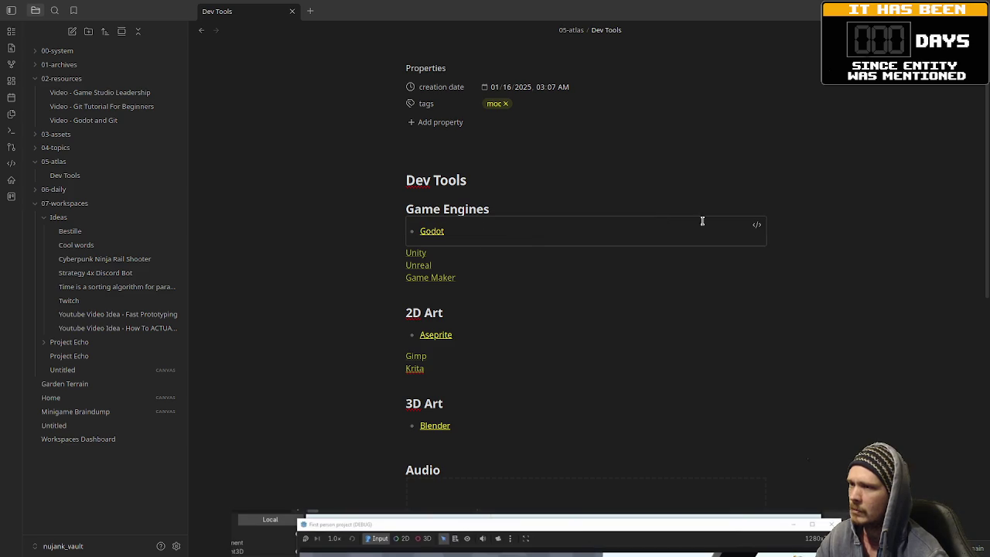
Step: Expand 04-topics, toggle the Game Engines query, view the Godot note, then return to Dev Tools
left_click(757, 225)
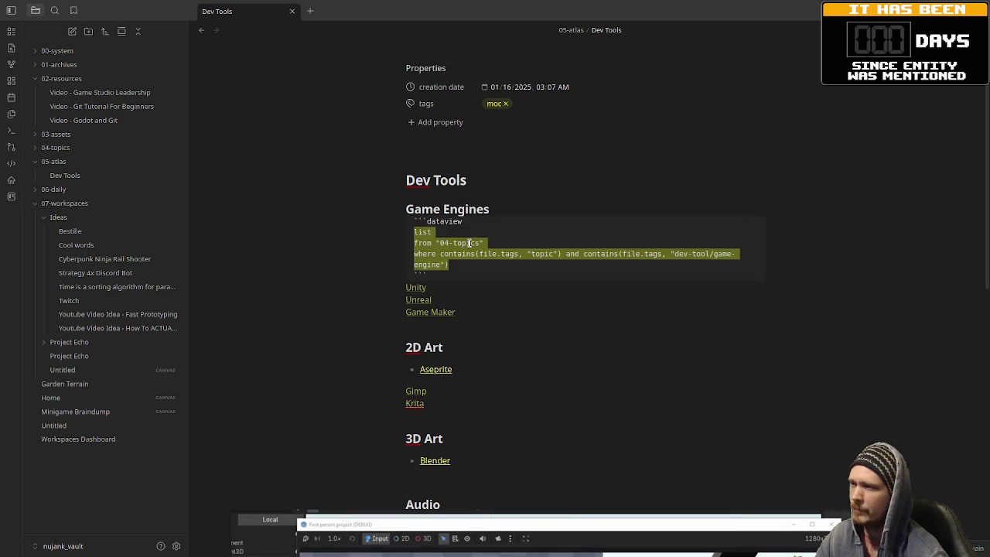
left_click(57, 147)
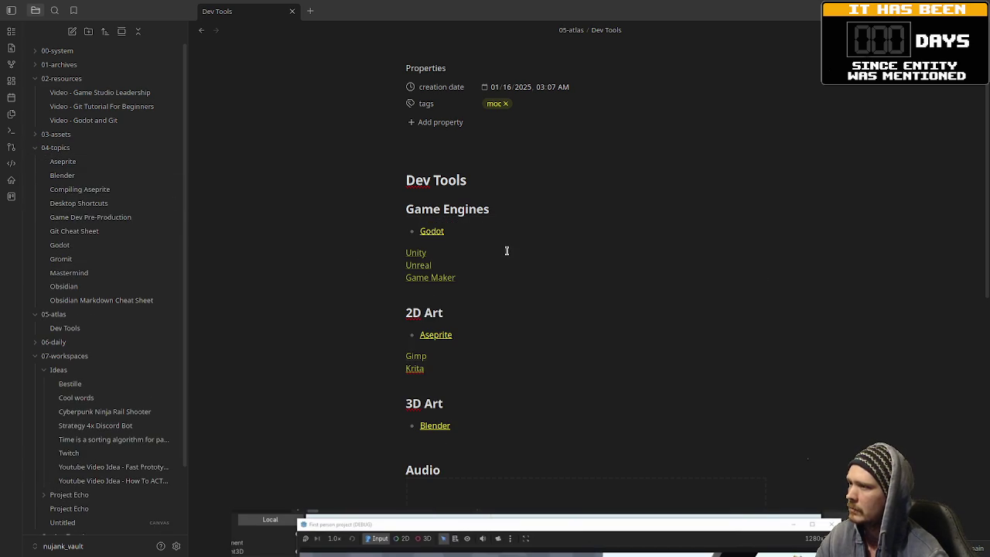
left_click(757, 226)
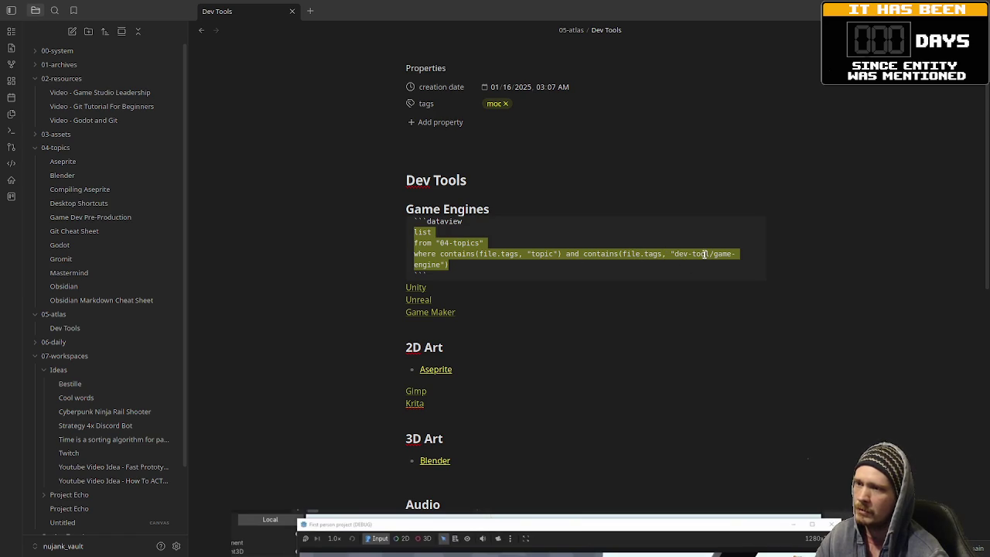
left_click(447, 275)
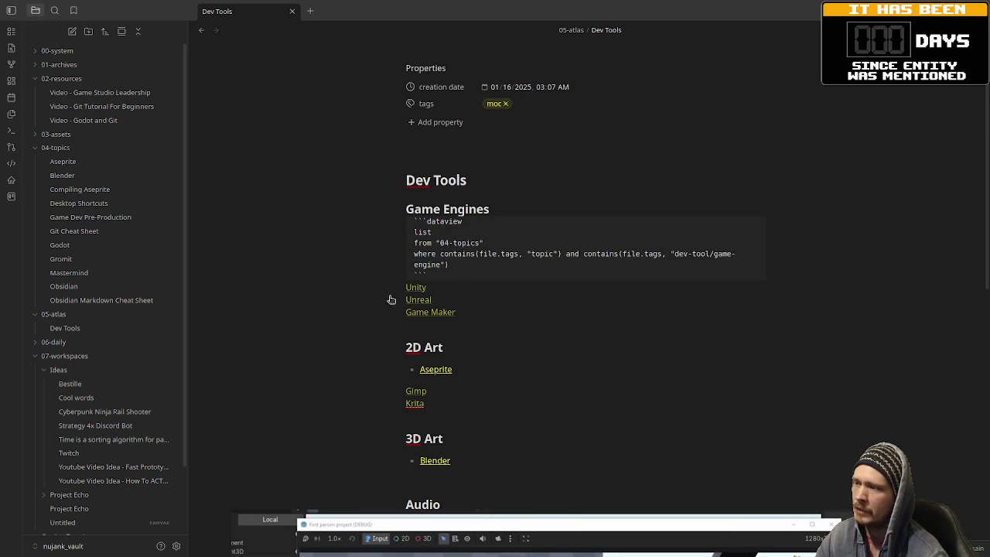
left_click(654, 206)
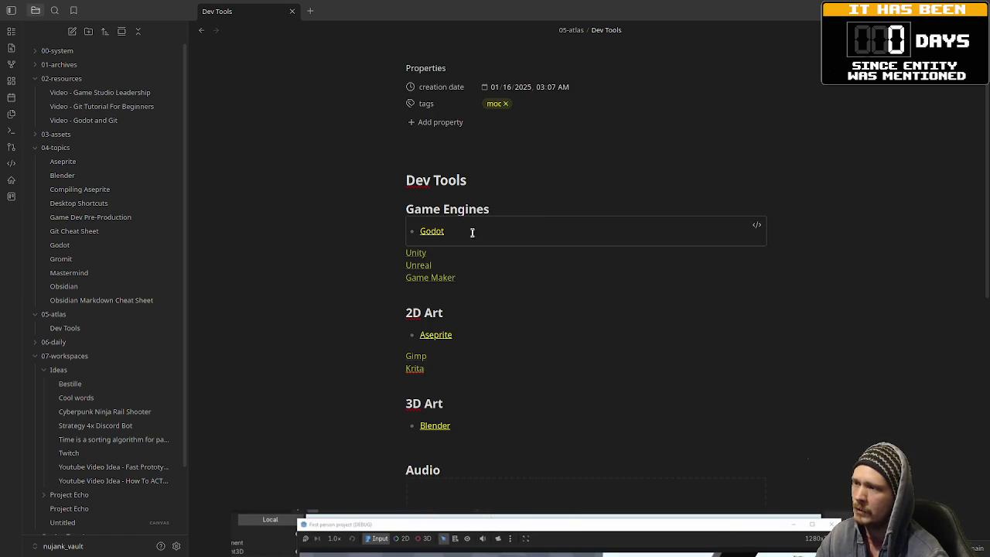
left_click(91, 248)
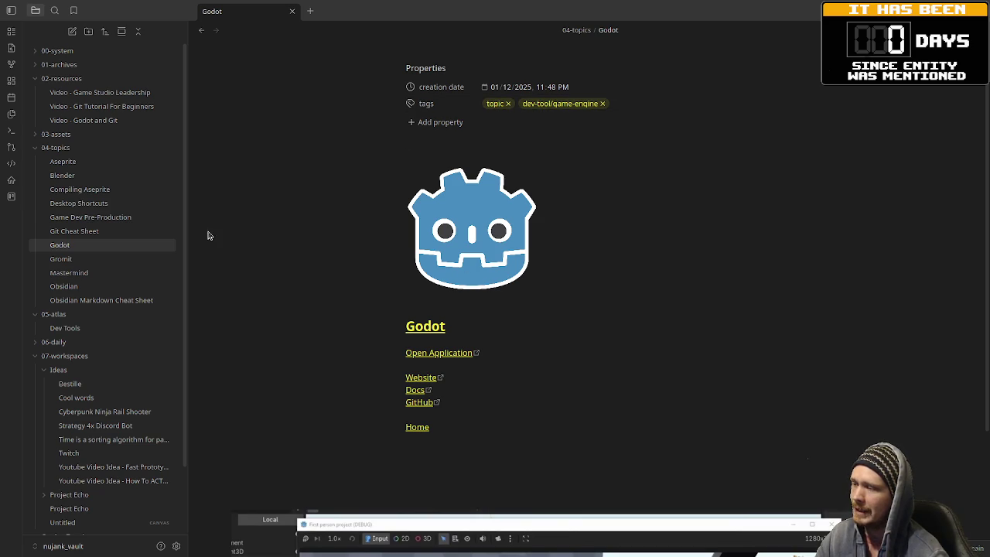
left_click(78, 330)
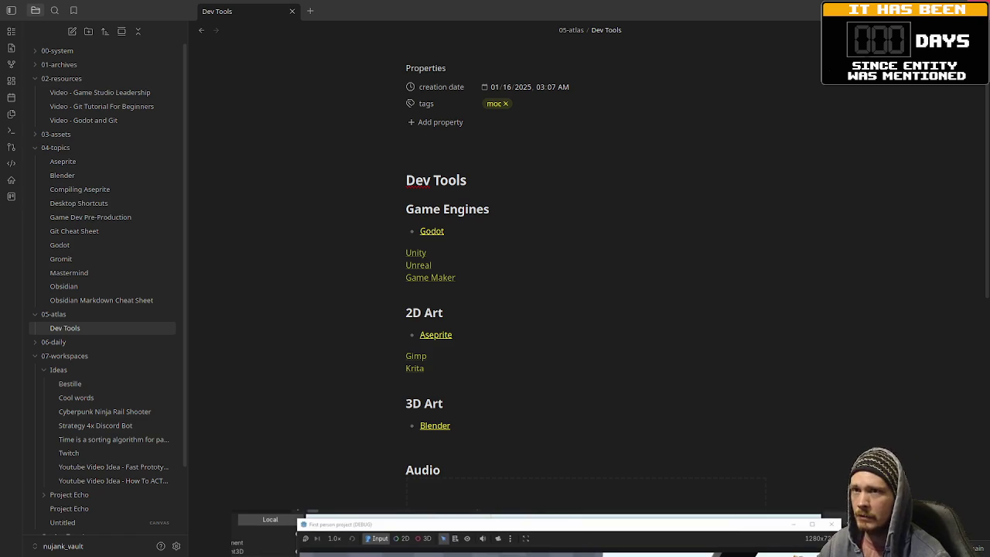
key("alt+Tab")
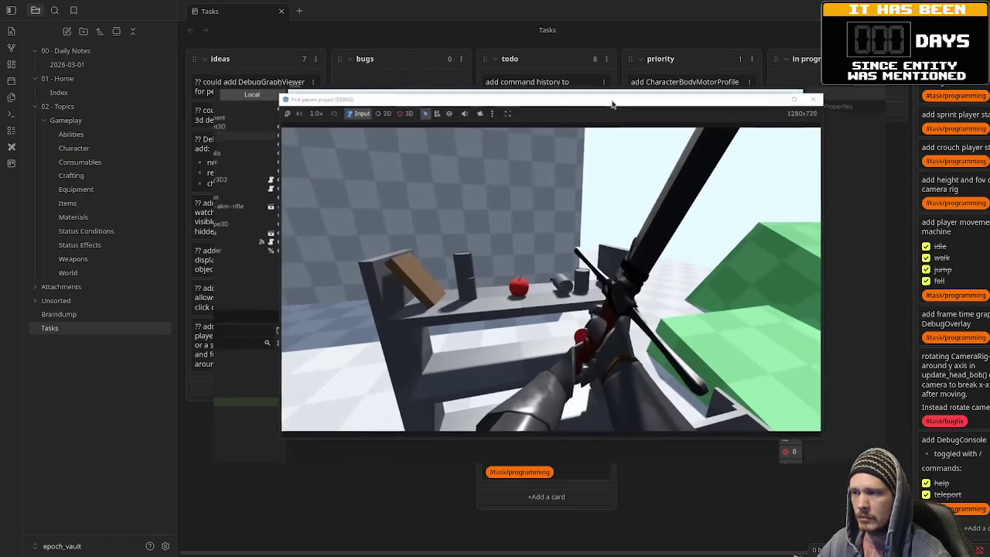
Step: Bring the picture-in-picture video forward, play it, and switch back to Godot
key("super")
key("super")
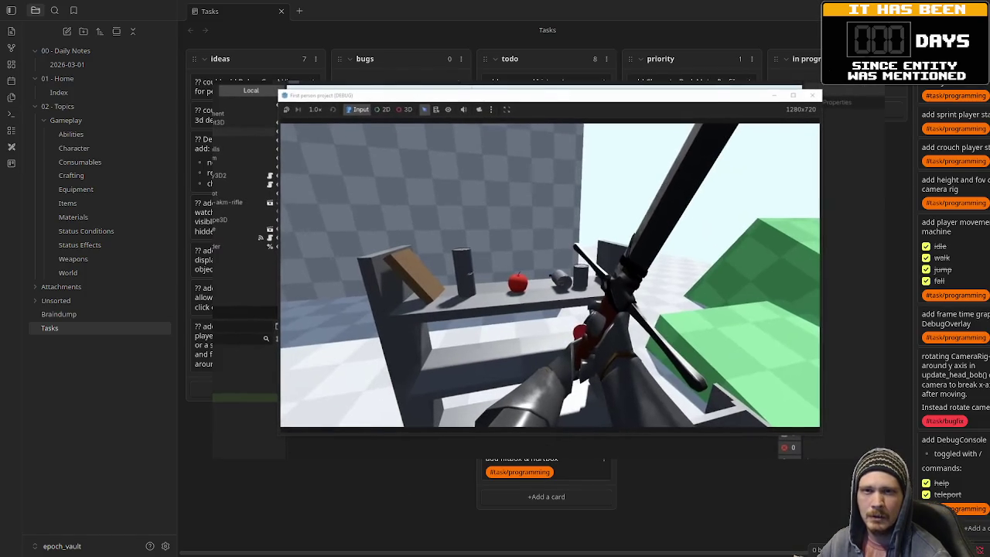
key("super")
key("super")
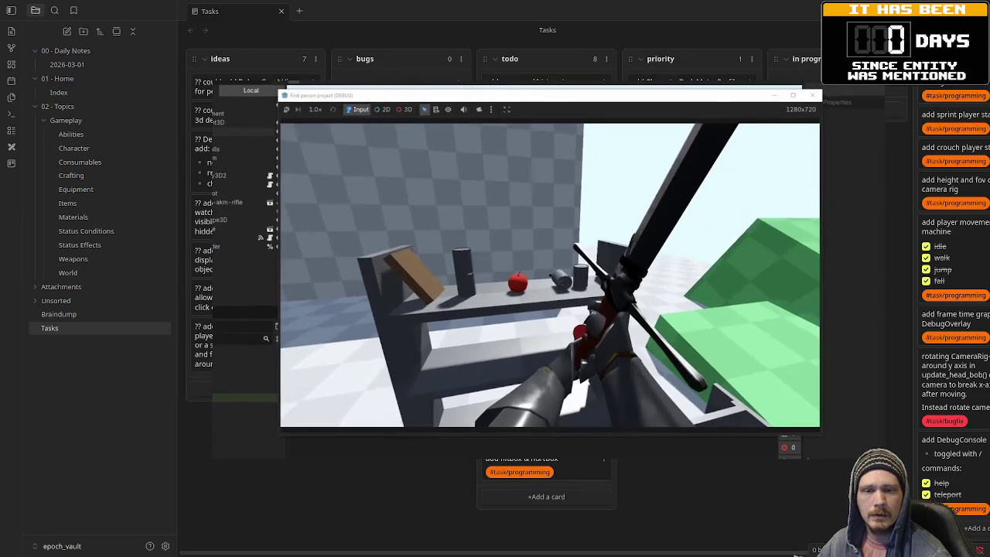
key("alt+Tab")
left_click(545, 262)
key("alt+Tab")
key("alt+Tab")
key("alt+Tab")
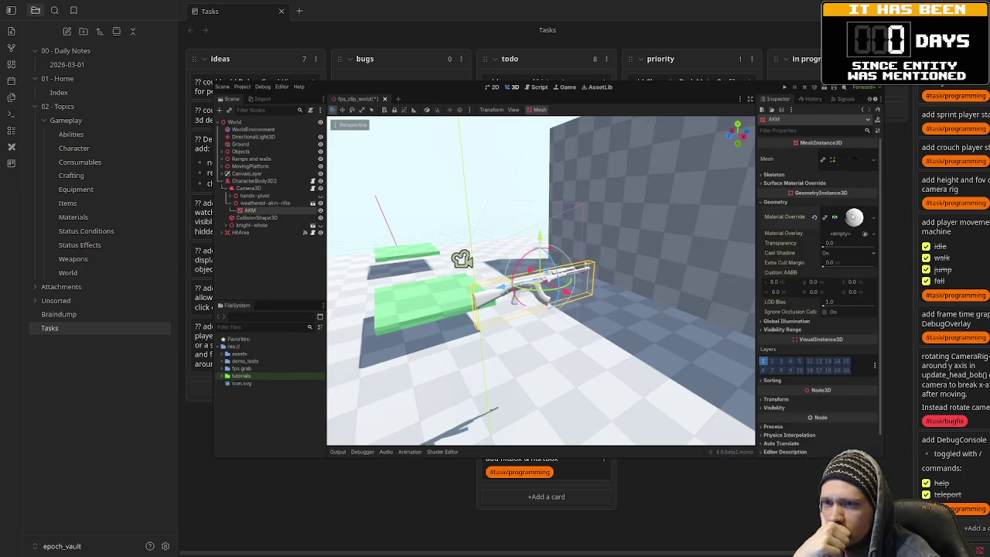
Step: Expand the AKM override material's Transform settings and run the game, walking into the back wall
left_click(790, 292)
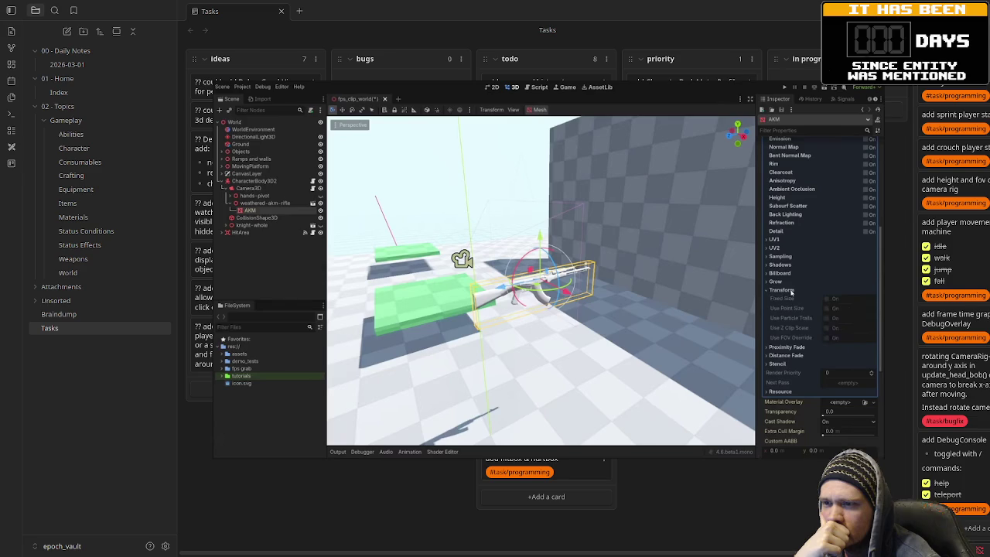
scroll(820, 293, "up", 5)
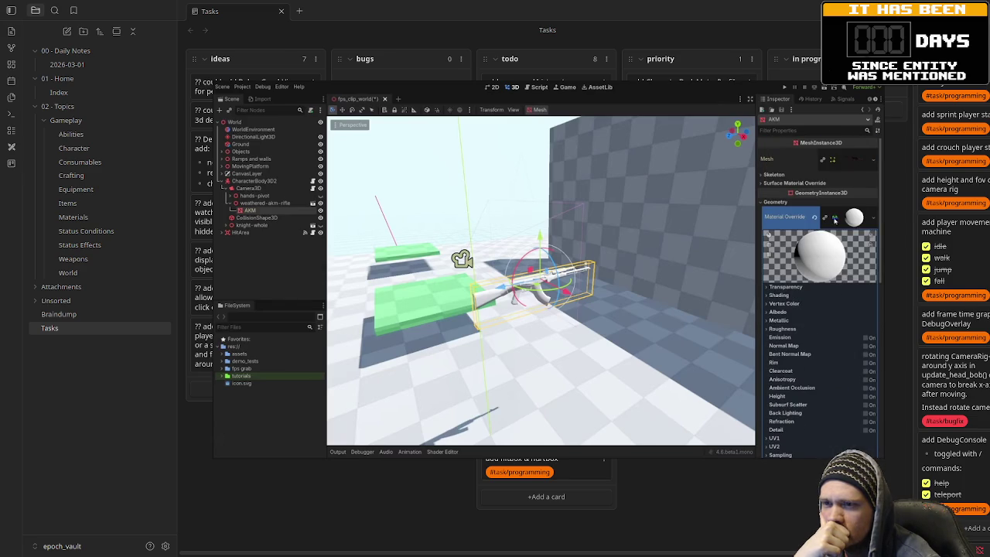
left_click(854, 217)
left_click(842, 283)
scroll(841, 285, "down", 5)
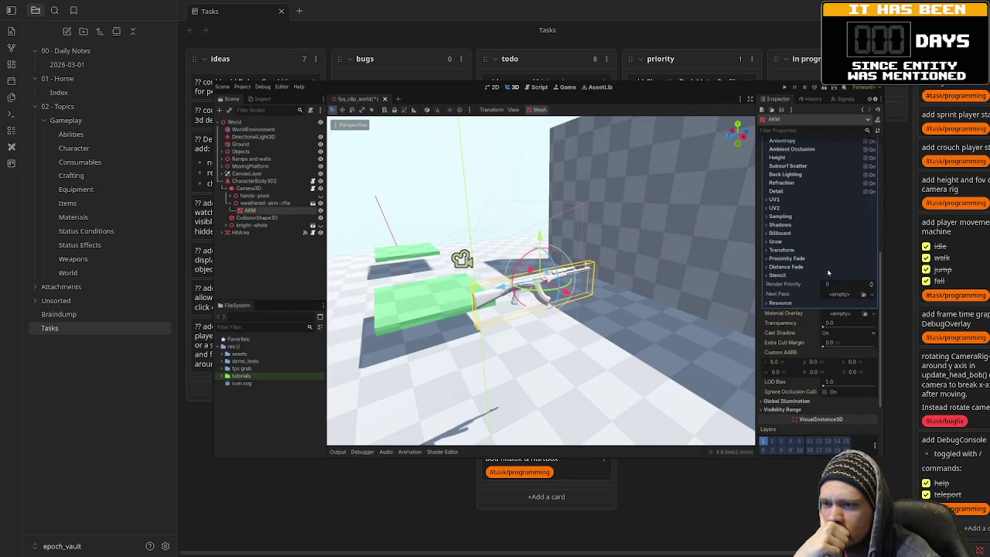
left_click(782, 250)
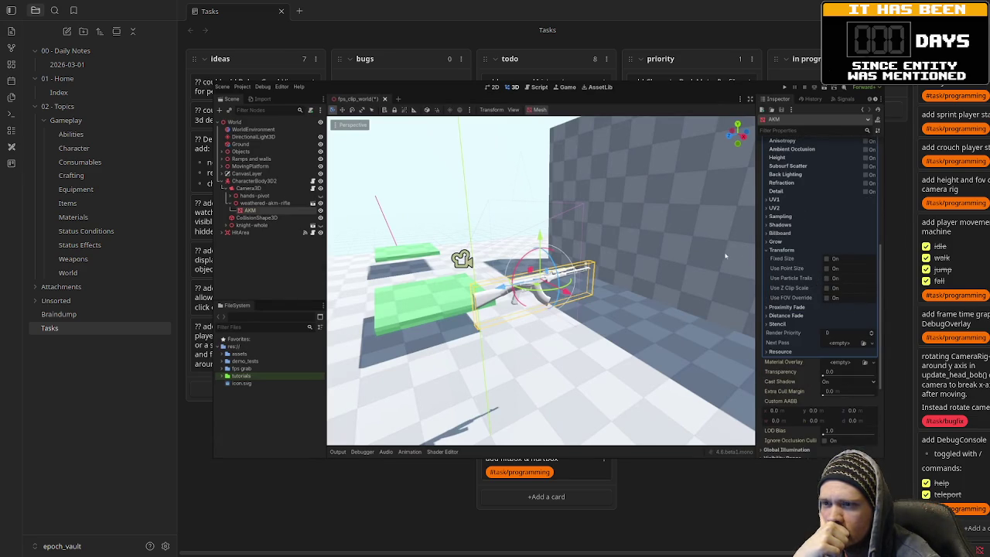
key("F5")
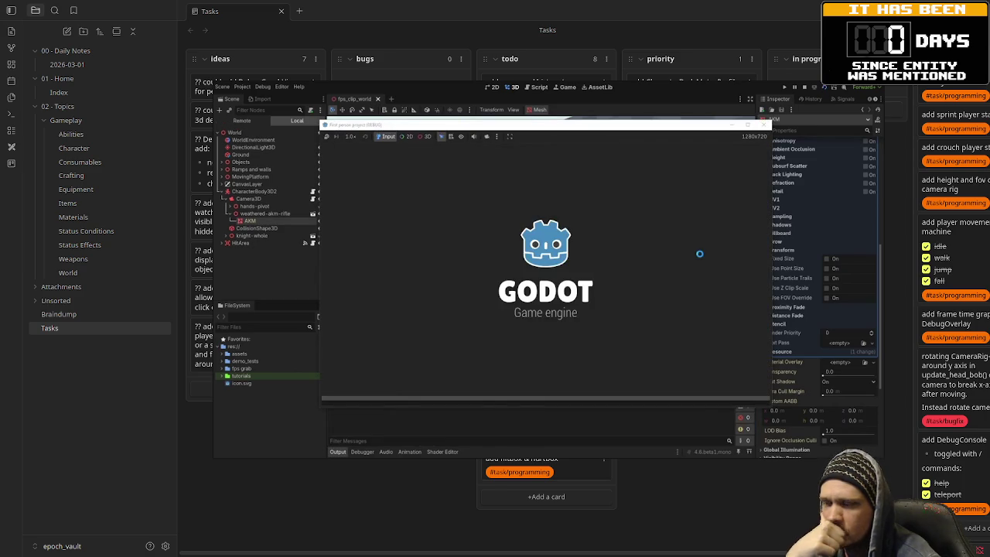
key("w")
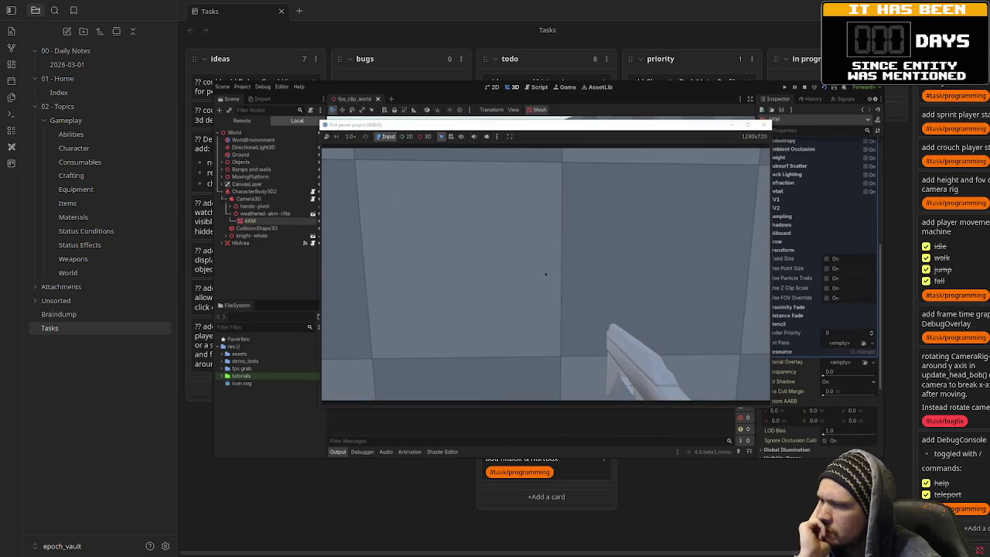
Step: Enable Use Z Clip Scale at 0.78, comparing on and off in-game, then stop the game
left_click(826, 287)
left_click_drag(872, 303, 860, 303)
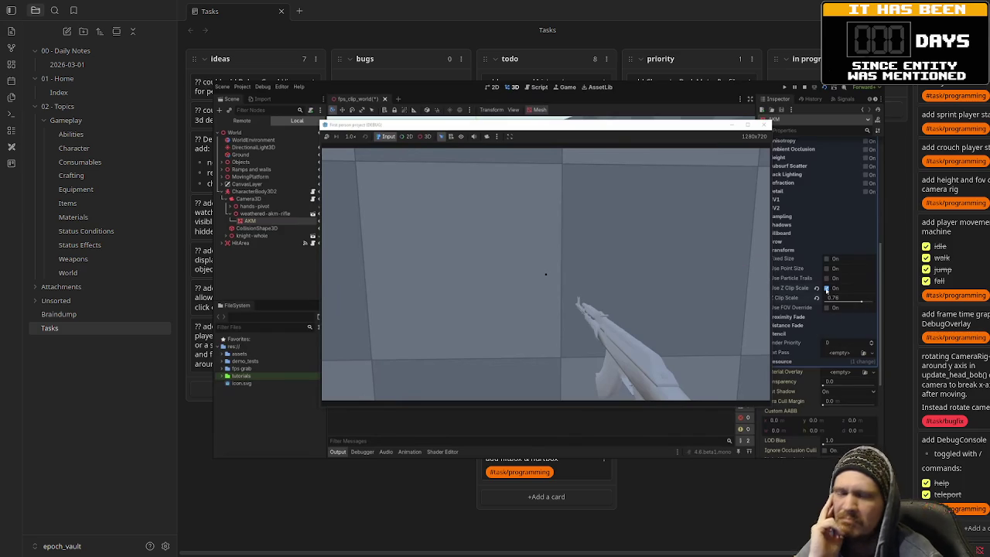
left_click(826, 289)
left_click(826, 288)
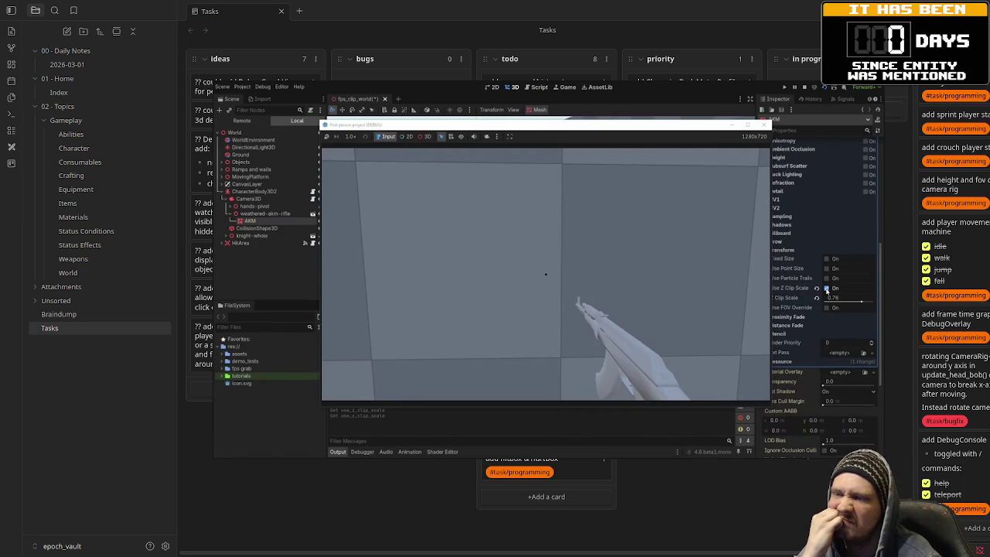
left_click_drag(862, 302, 871, 304)
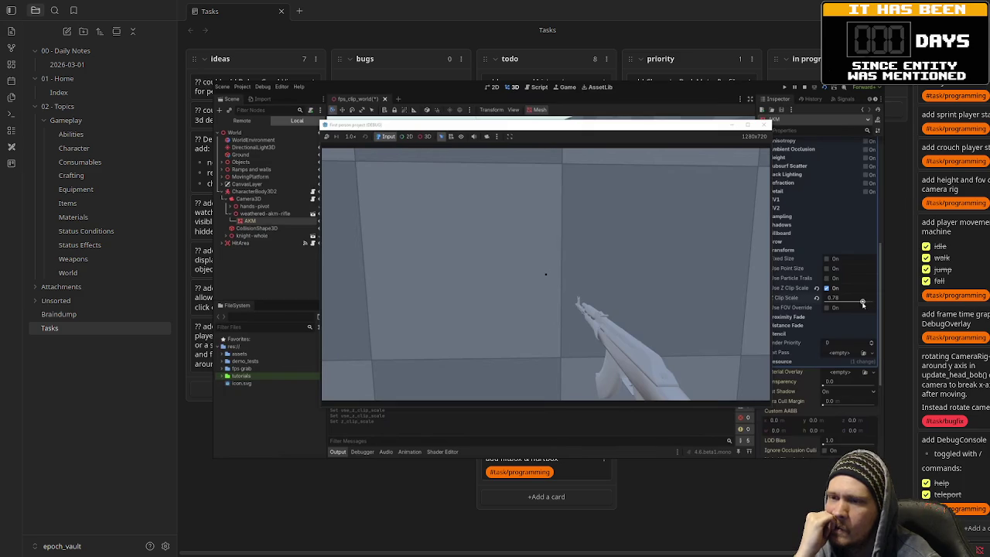
left_click(632, 273)
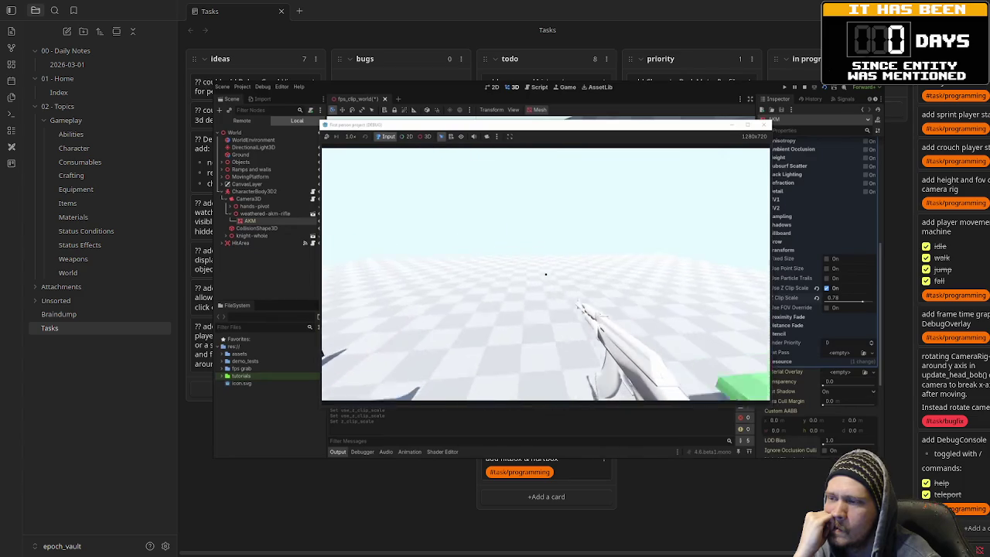
key("F8")
Step: Clear the AKM's existing material override and collapse the mesh resource settings
scroll(838, 257, "up", 5)
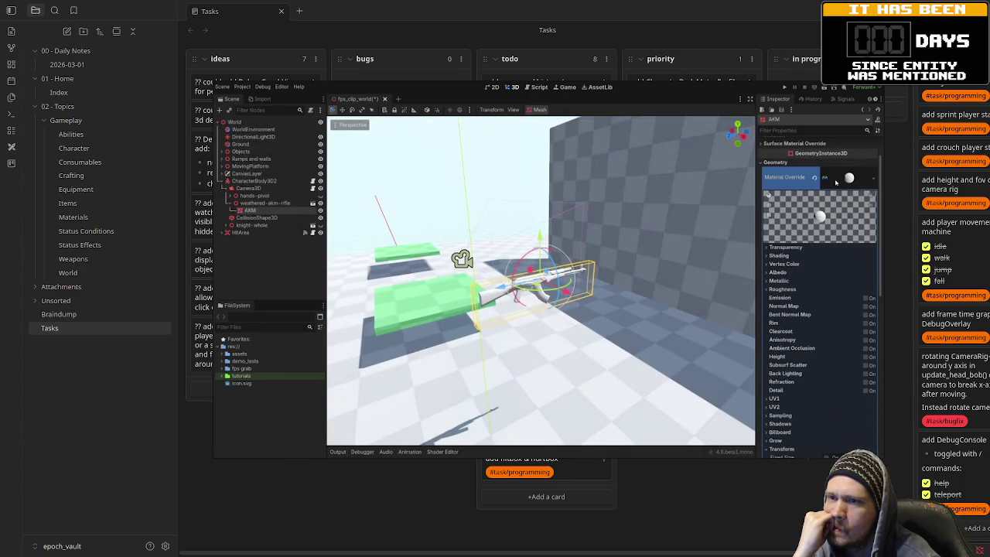
left_click(815, 177)
scroll(831, 272, "up", 5)
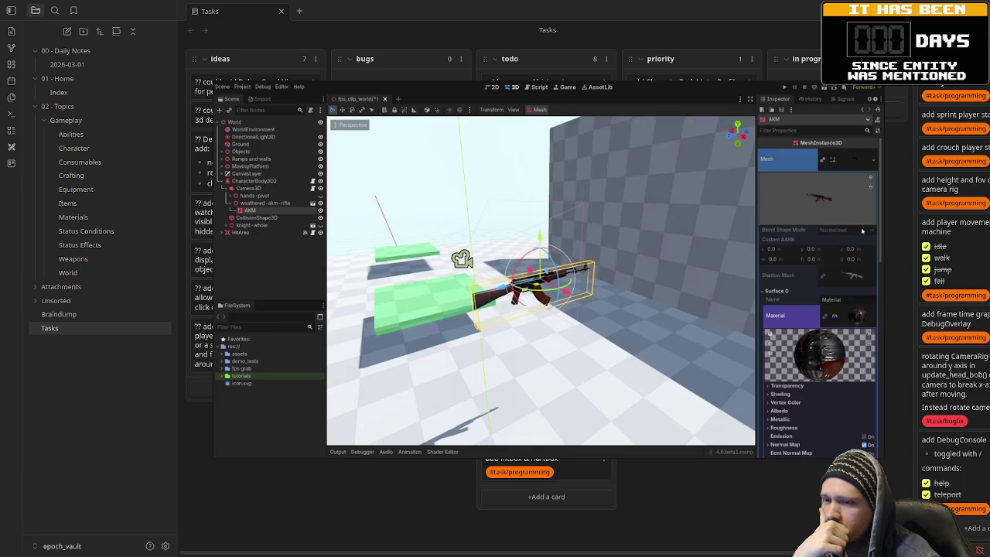
left_click(849, 162)
Step: Make the material override a unique copy with shared textures, and enable Z clip scale at 0.81
left_click(838, 211)
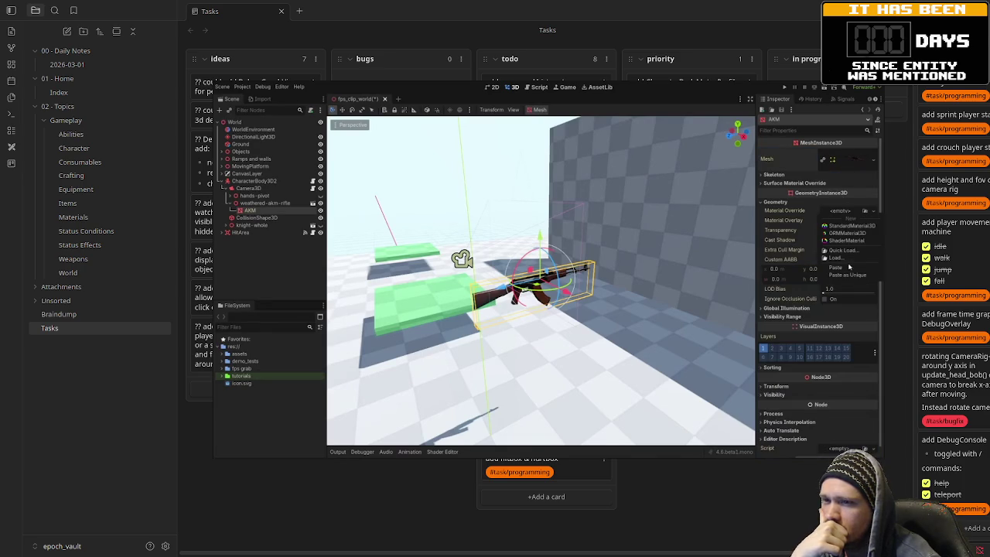
left_click(846, 275)
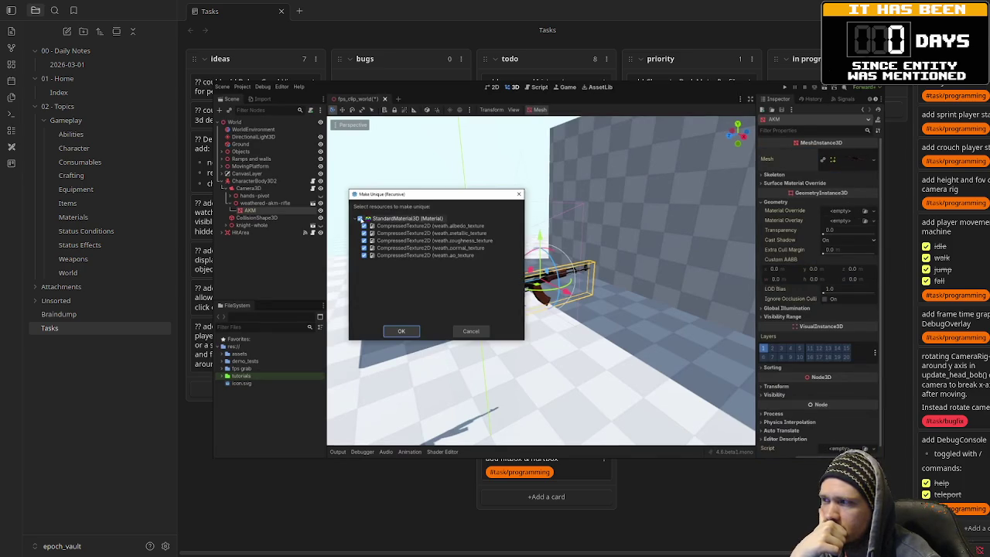
left_click(431, 205)
left_click(431, 216)
left_click(430, 227)
left_click(431, 237)
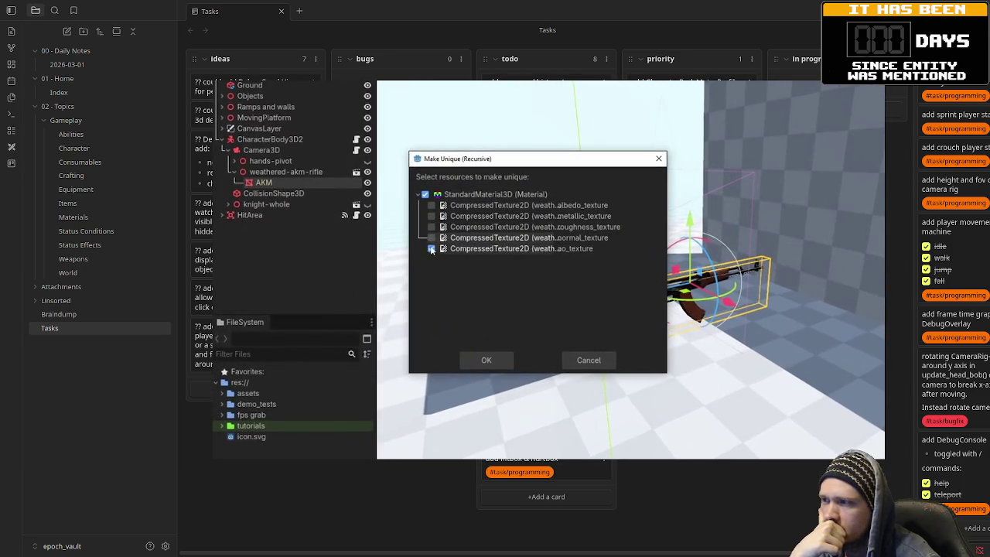
left_click(485, 359)
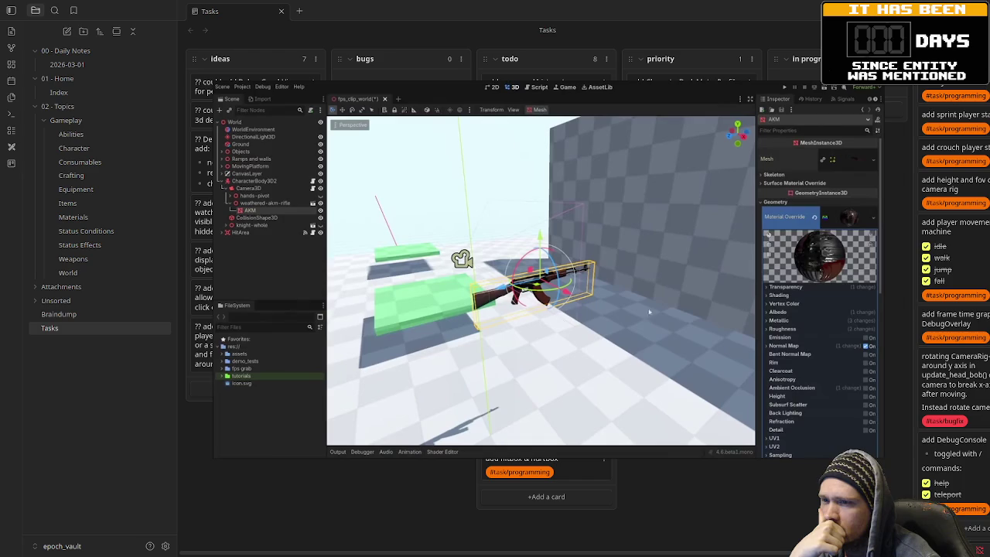
scroll(846, 307, "down", 5)
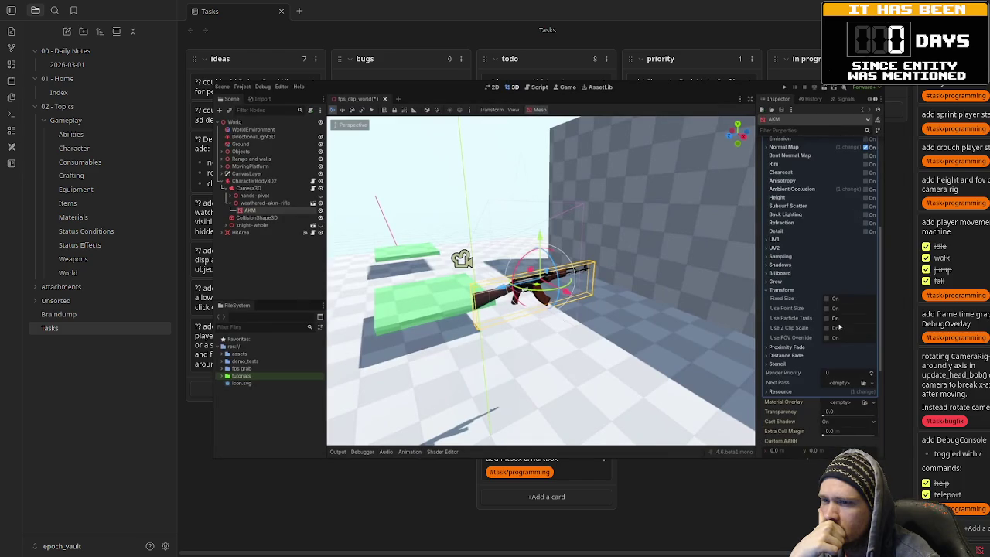
left_click(827, 329)
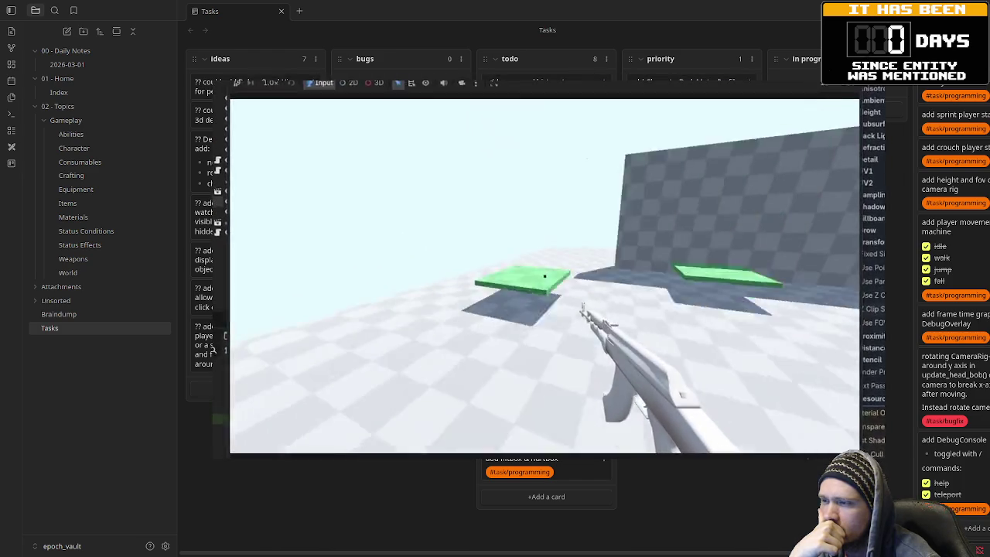
Step: Walk toward the checkered wall and back and cycle weapons, checking the rifle no longer clips
key("w")
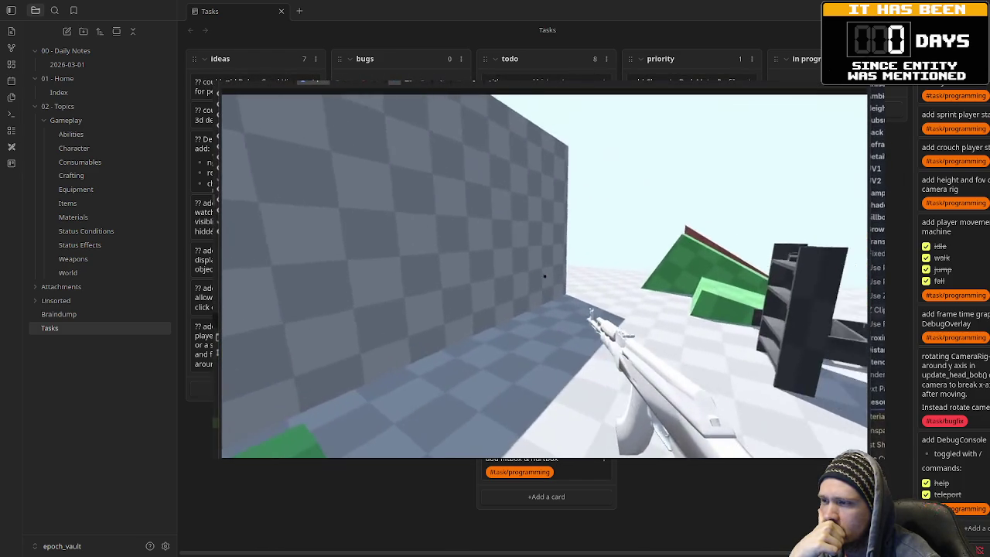
key("s")
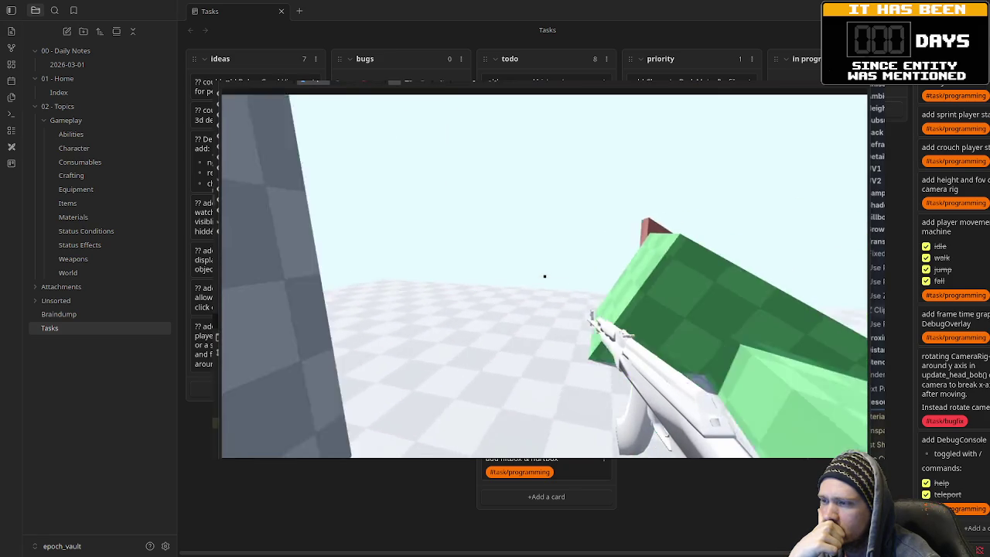
key("2")
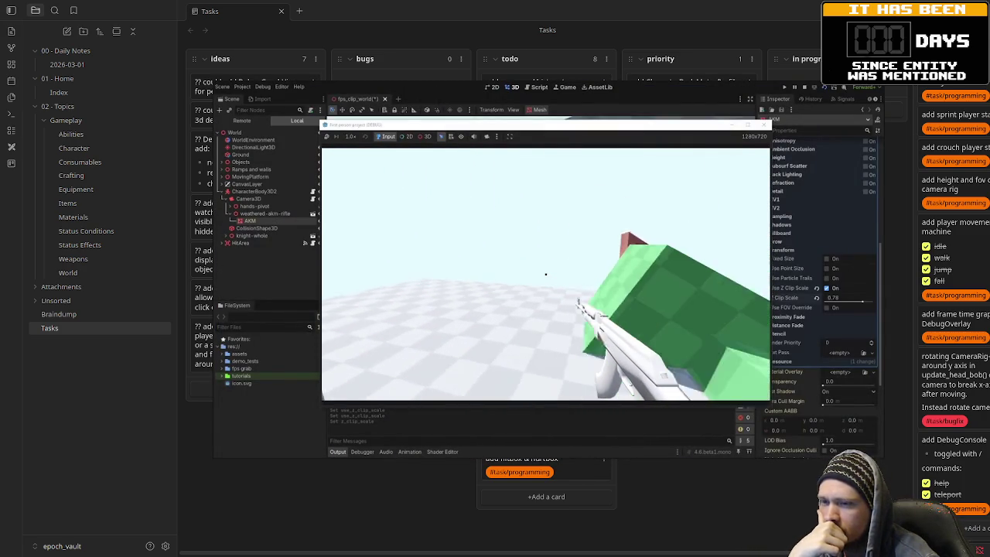
mouse_move(857, 286)
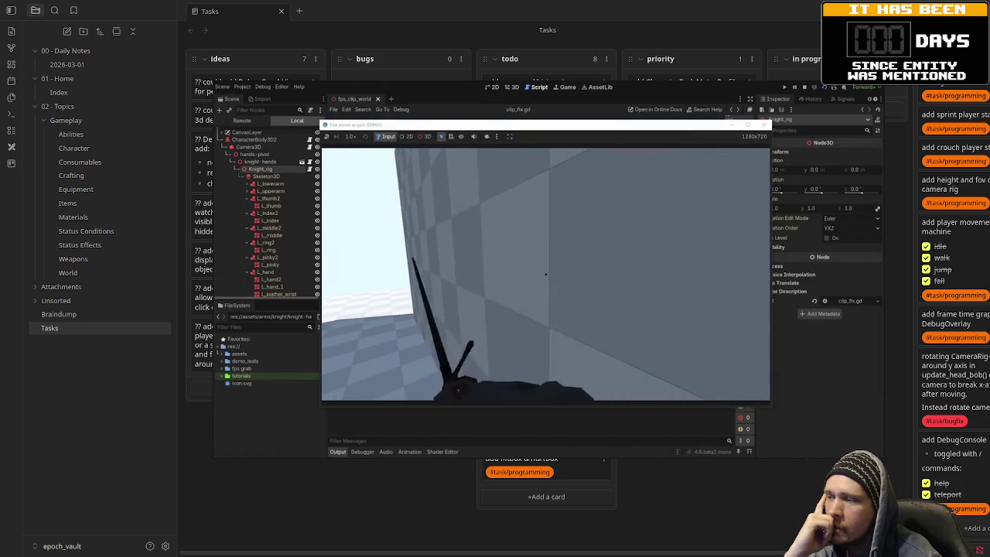
Step: Close the picture-in-picture gameplay video over the Tasks board
mouse_move(874, 91)
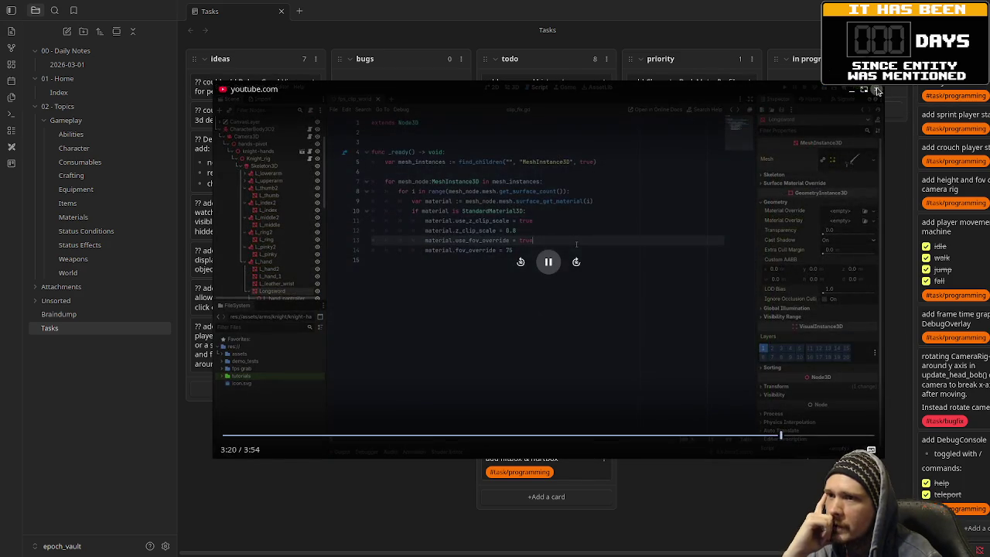
left_click(878, 90)
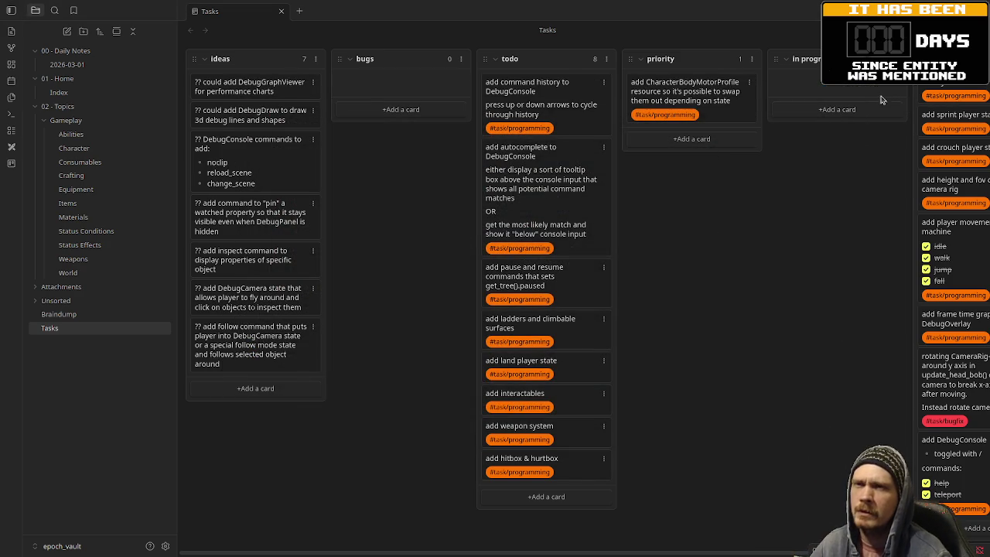
Step: Switch from Obsidian back to the Godot editor showing player_controller.gd
key("alt+Tab")
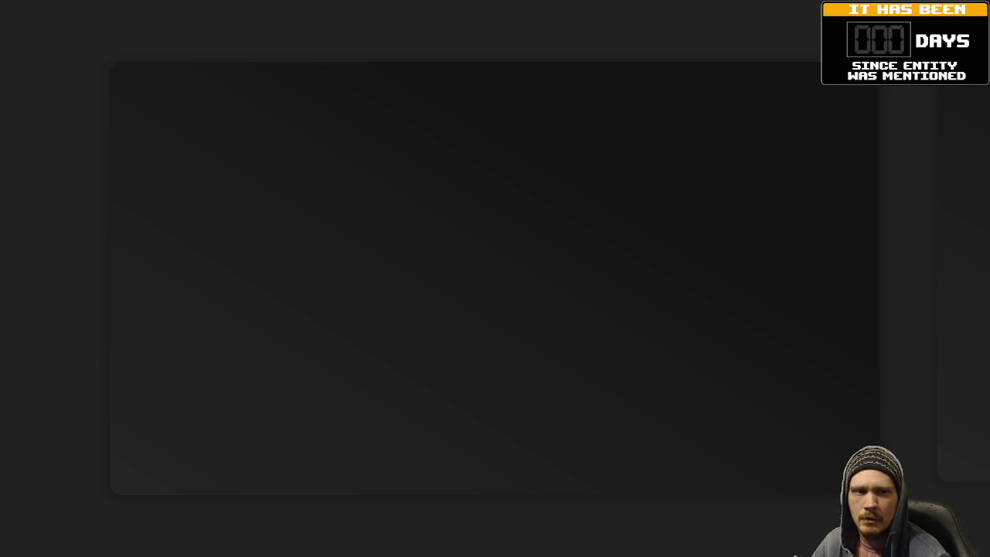
key("alt+Tab")
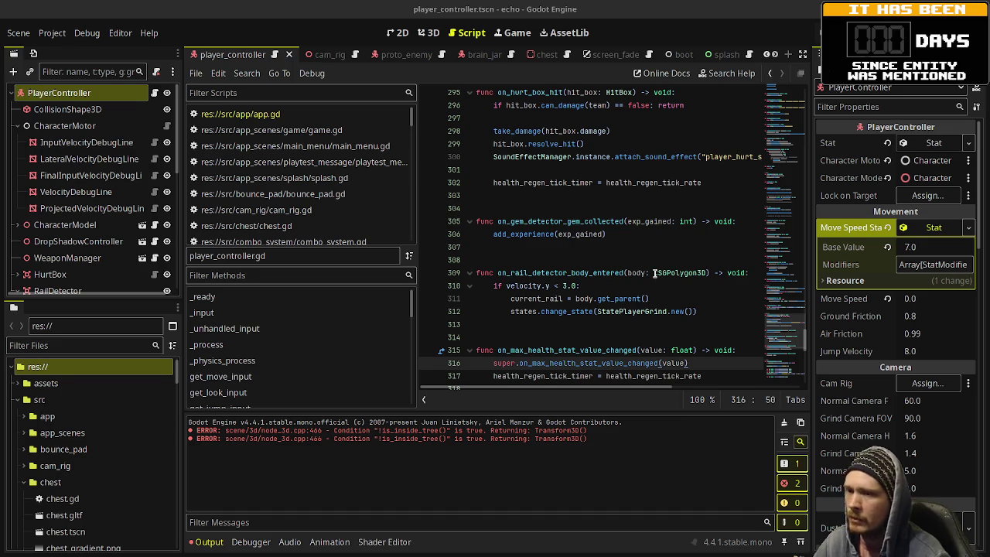
Step: Expand CharacterModel and inspect the TorsoLookAt and HandRAttachment nodes
mouse_move(656, 274)
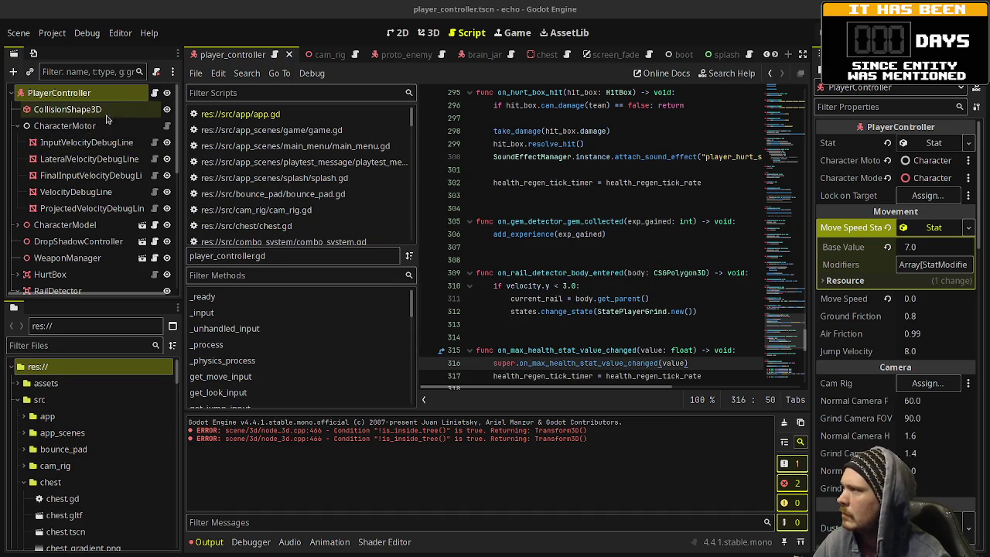
left_click(26, 225)
scroll(85, 207, "down", 3)
scroll(87, 203, "down", 5)
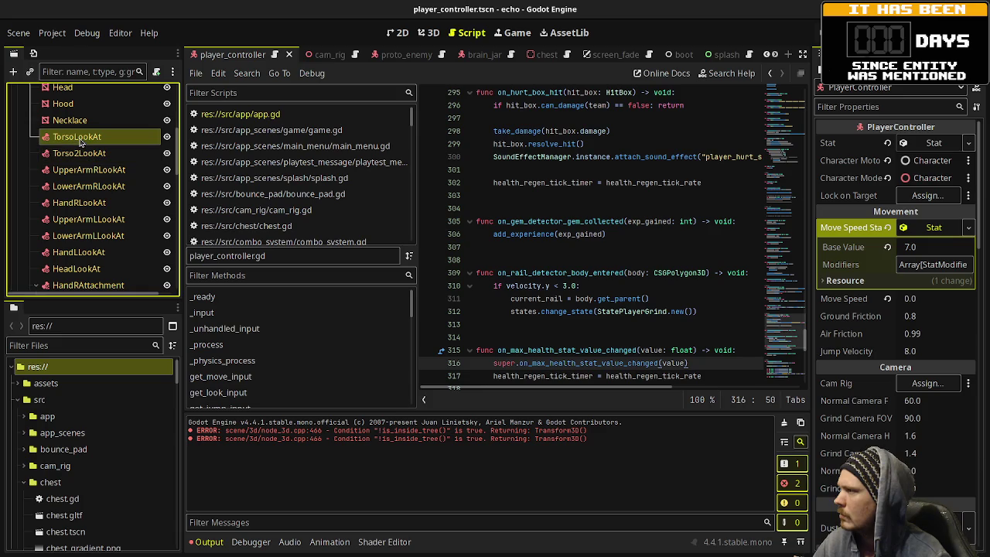
left_click(46, 140)
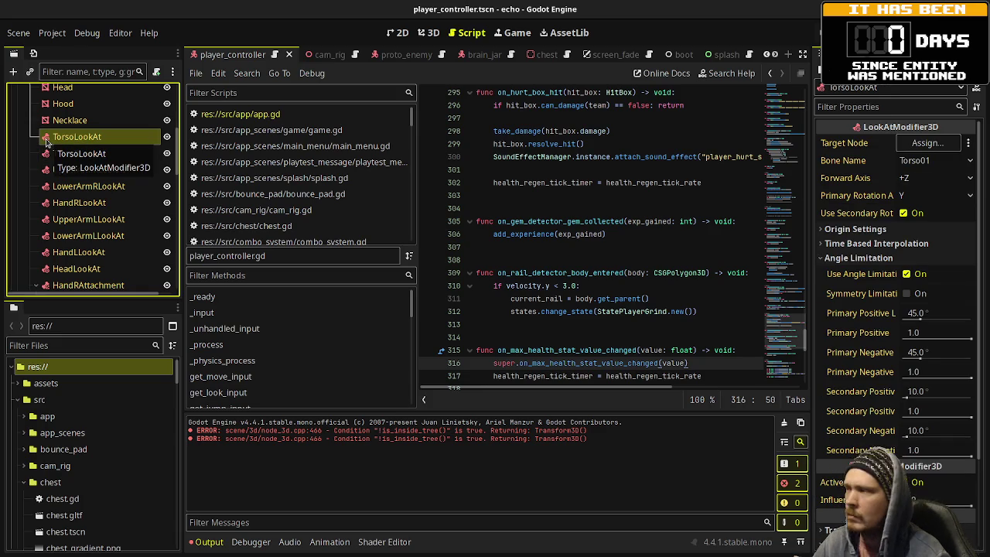
scroll(79, 215, "down", 2)
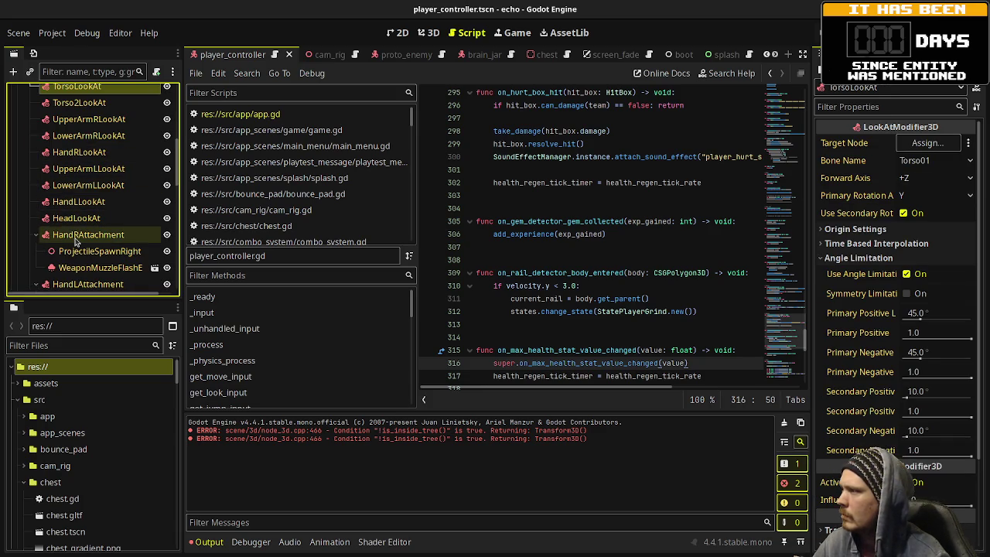
left_click(76, 235)
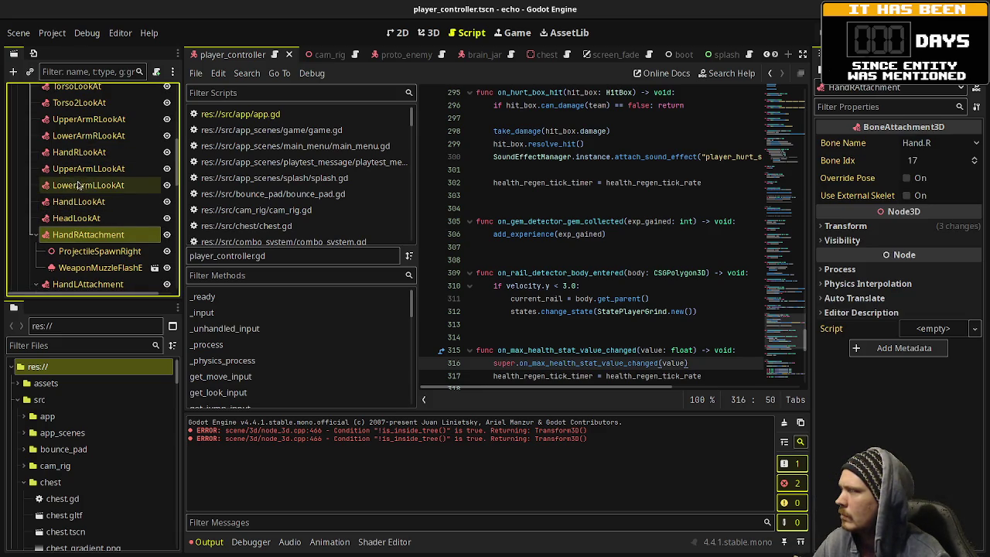
Step: Expand SkeletonModifierController, inspect SkeletonModifierTargetNode, and show the character in the 3D view
scroll(78, 209, "down", 4)
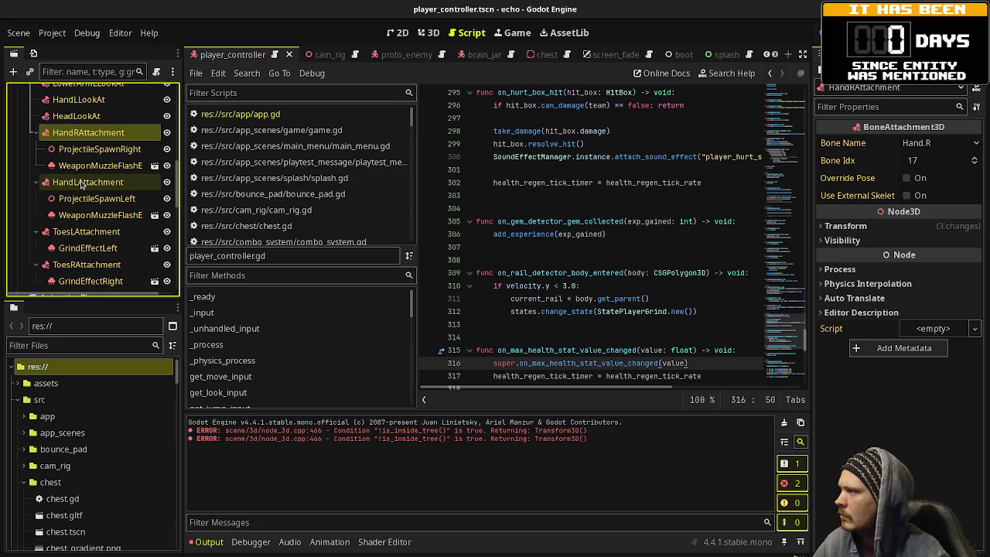
scroll(83, 189, "down", 3)
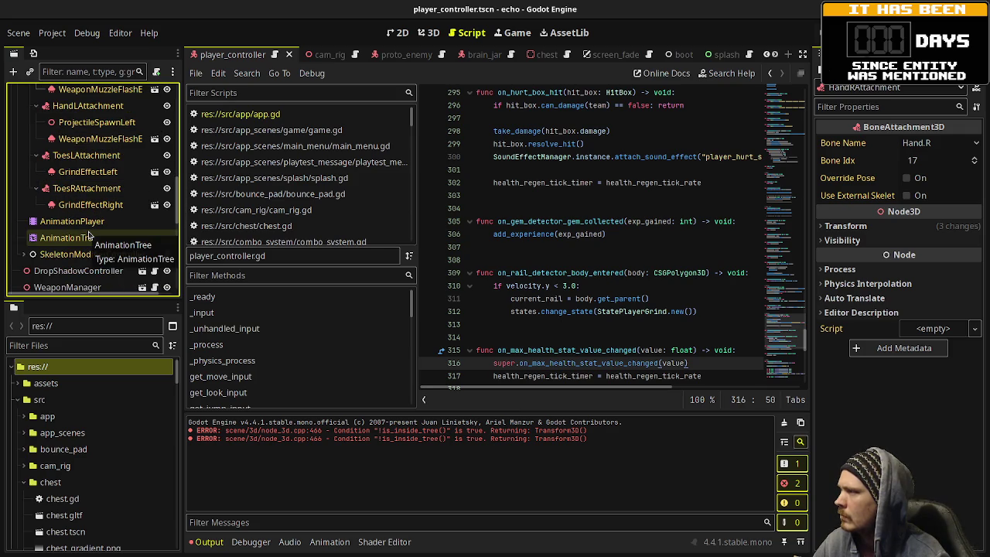
left_click(24, 254)
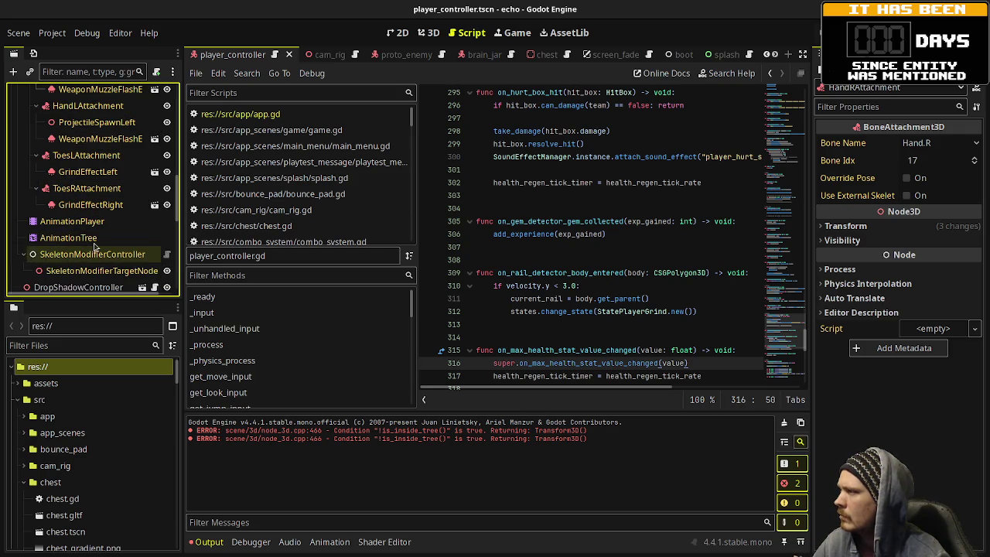
scroll(94, 246, "down", 2)
left_click(100, 220)
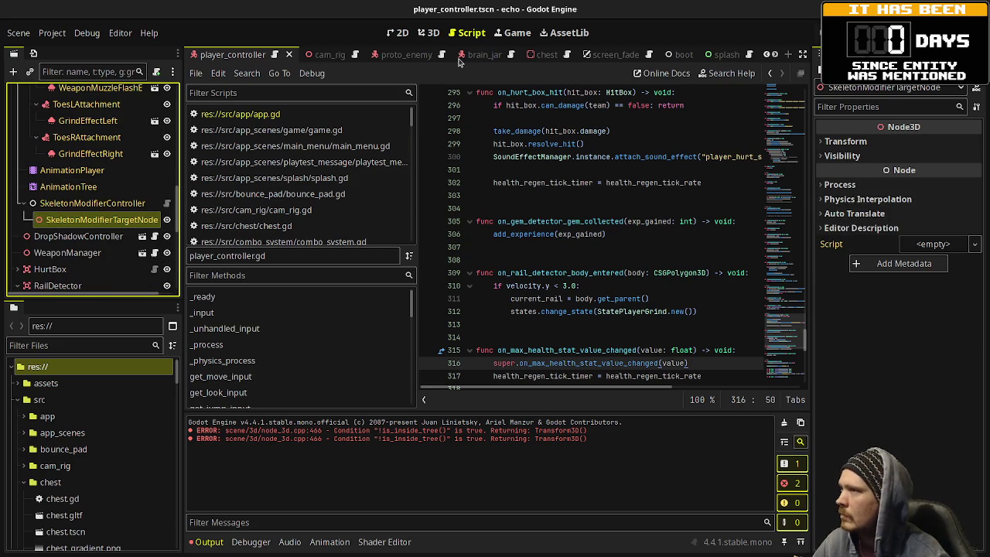
left_click(431, 37)
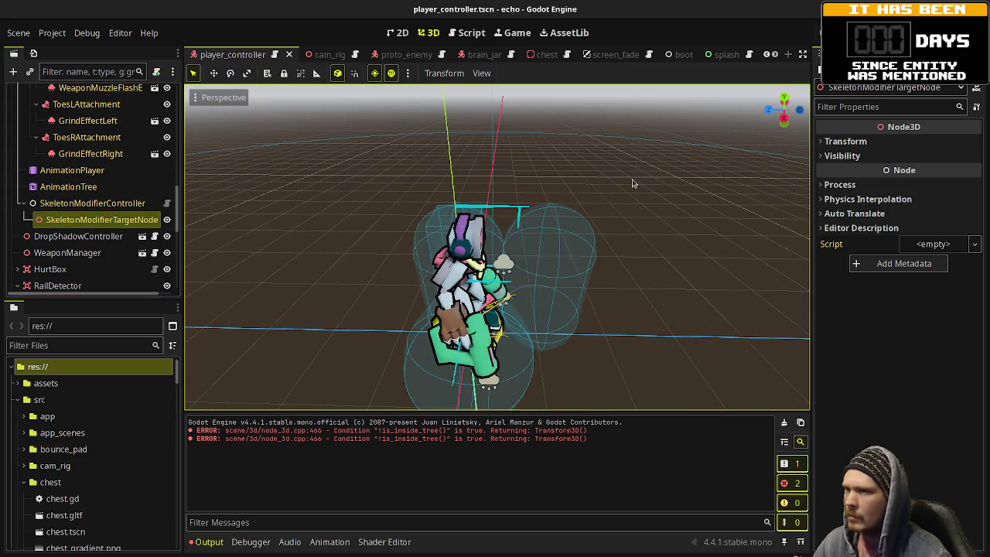
Step: Inspect HandRLookAt's origin, time-based interpolation and angle limitation sections
scroll(67, 142, "up", 5)
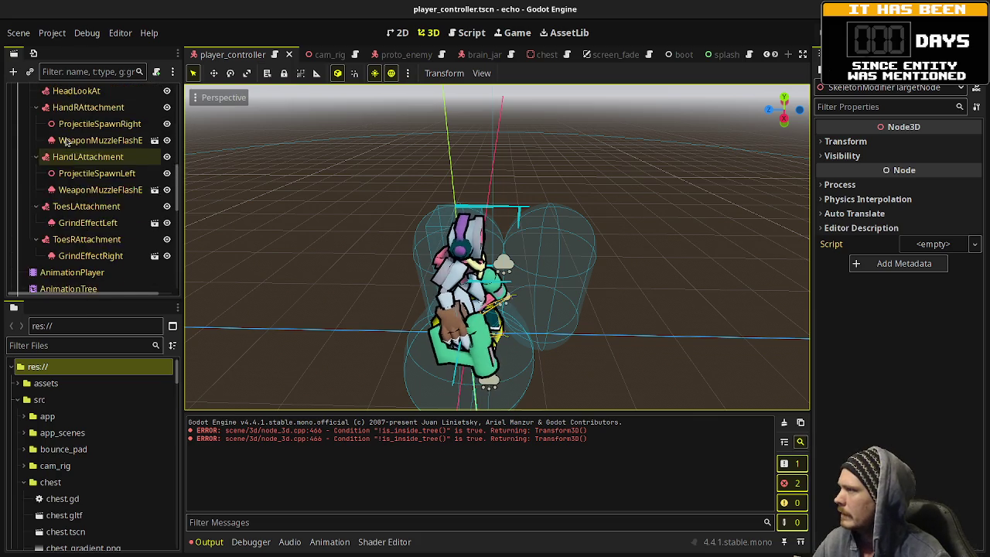
left_click(73, 128)
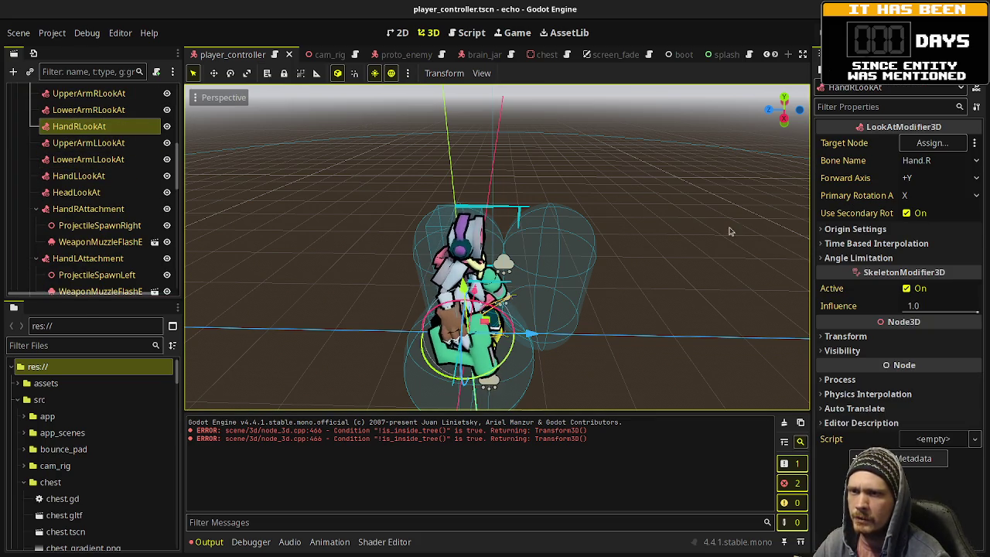
left_click(846, 230)
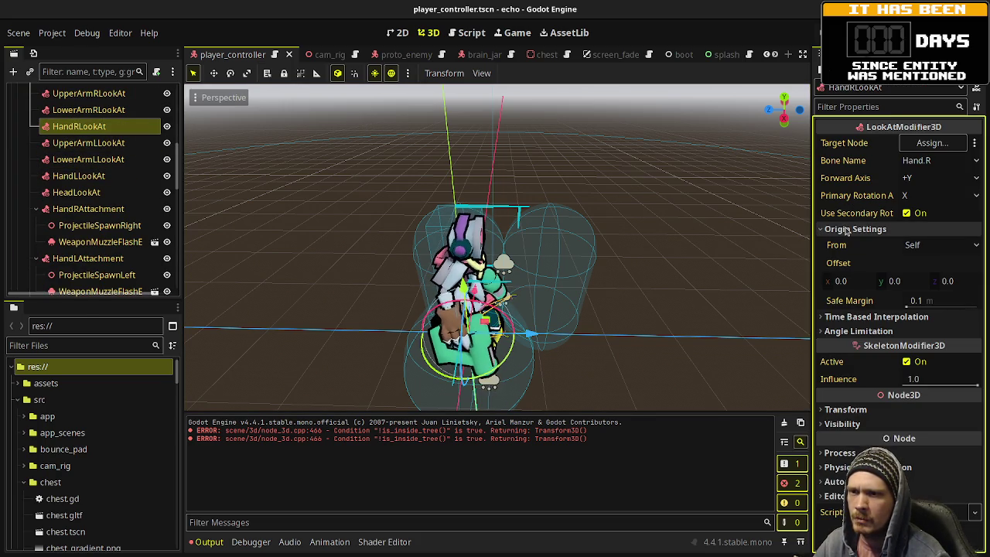
left_click(847, 230)
left_click(859, 243)
left_click(858, 242)
left_click(849, 259)
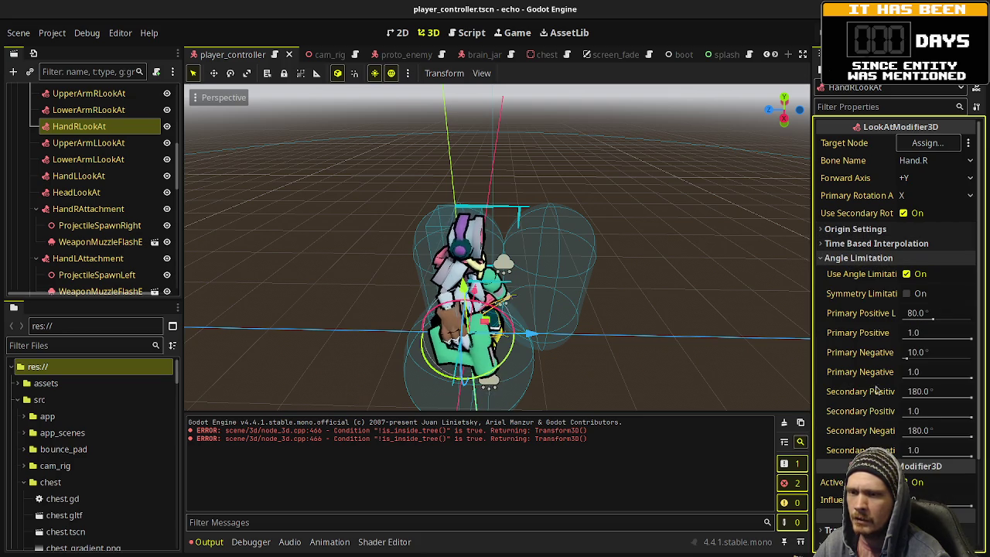
left_click(856, 257)
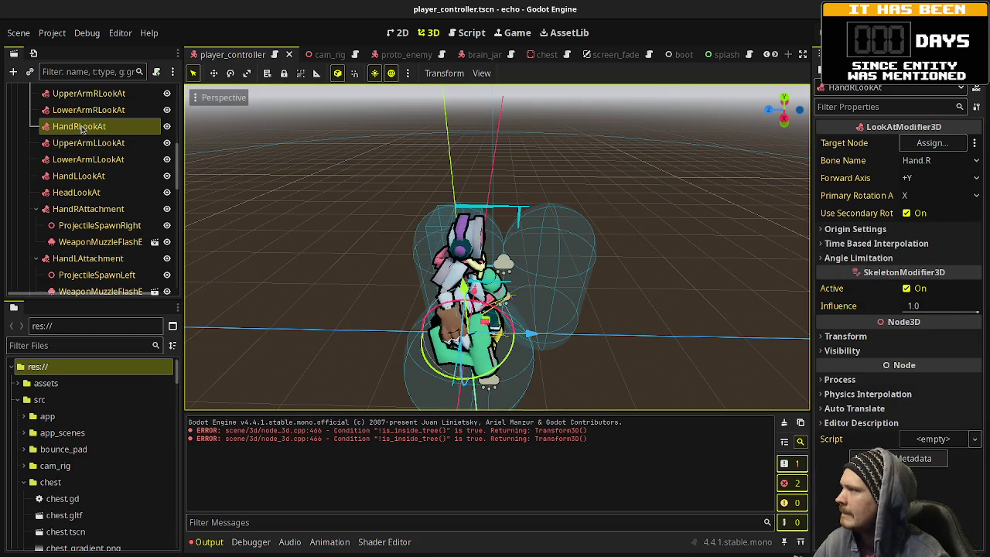
scroll(81, 170, "up", 5)
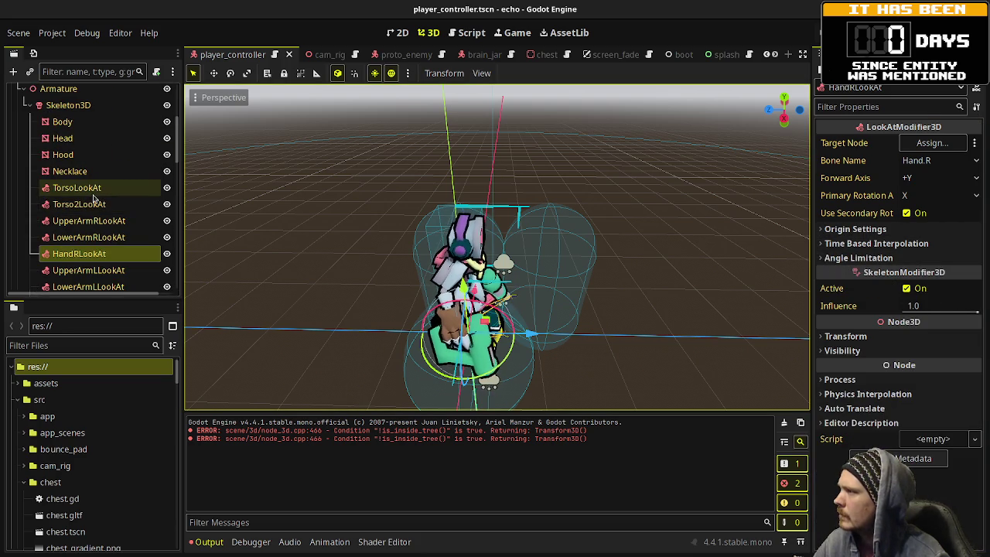
Step: Compare the torso and arm LookAt modifiers and reveal UpperArmRLookAt's angle limits (150°, 60°, 180°)
left_click(85, 188)
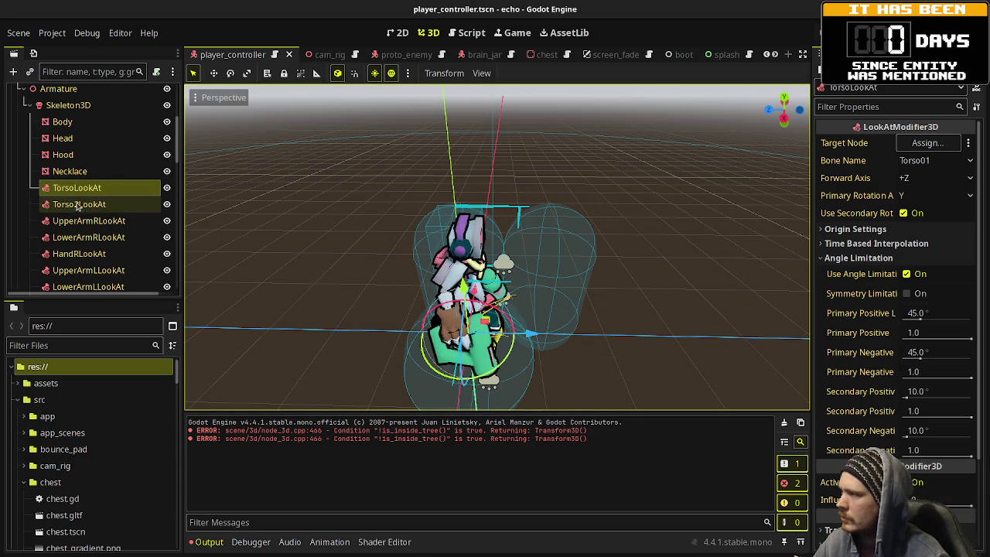
left_click(83, 207)
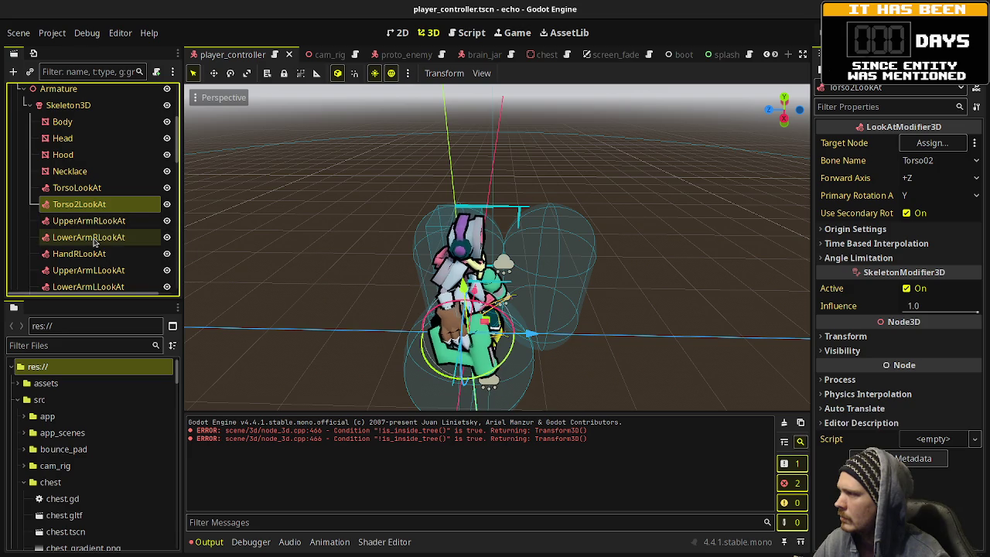
left_click(91, 222)
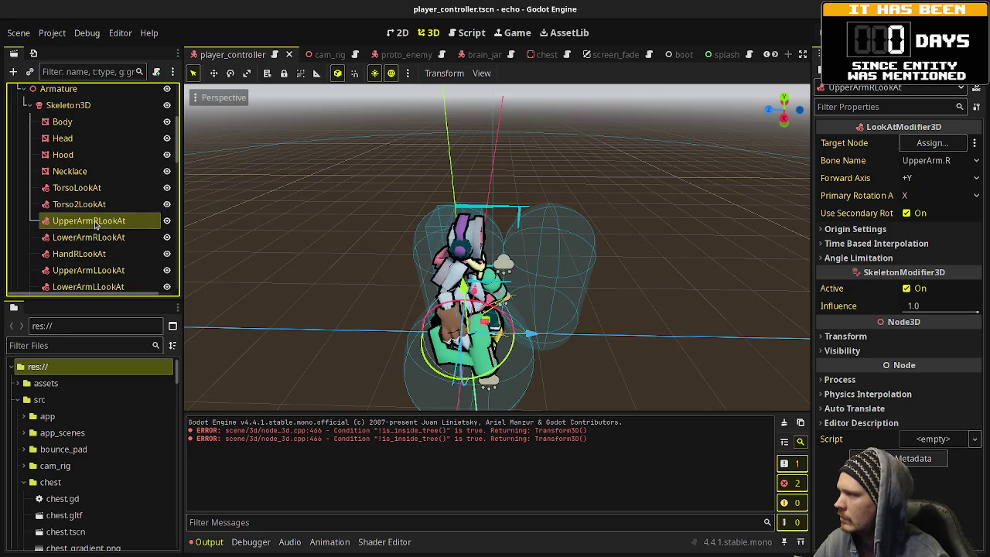
left_click(97, 236)
left_click(92, 221)
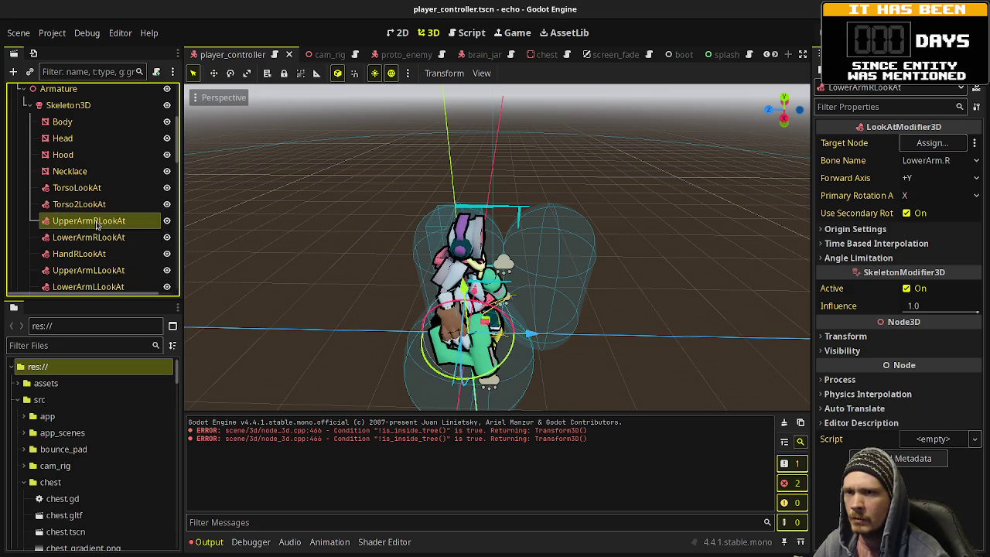
left_click(870, 259)
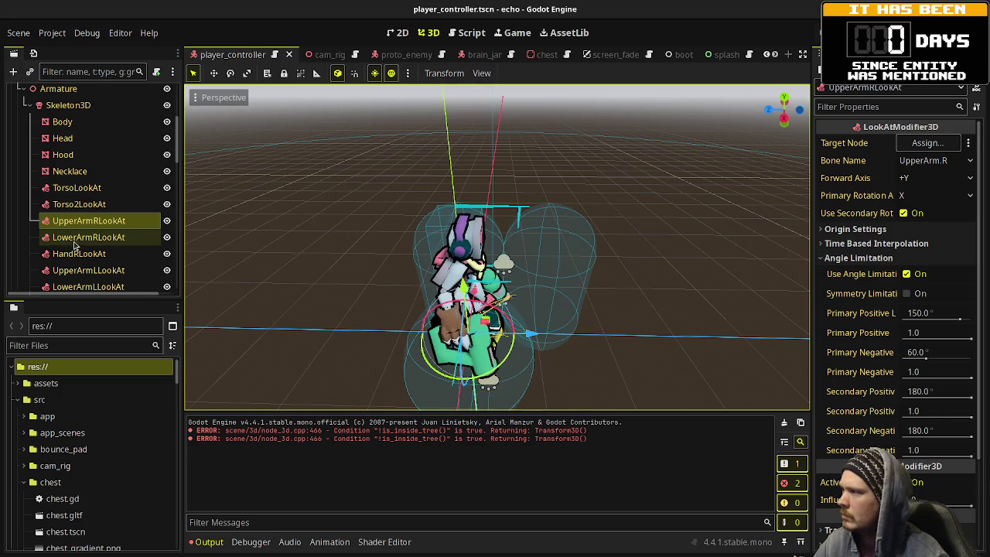
left_click(78, 109)
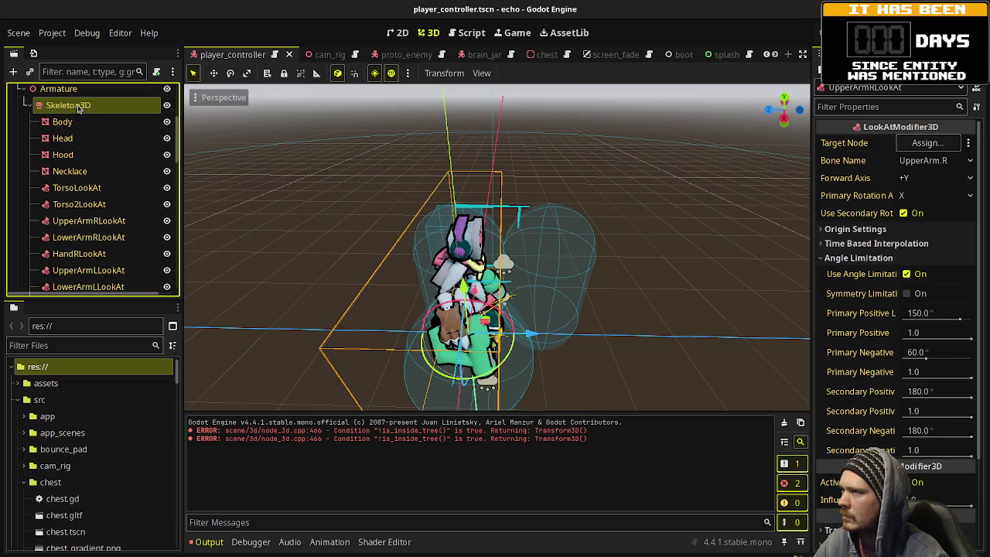
Step: Look over the Skeleton3D actions menu and scroll through its bone hierarchy from Root and Hips
left_click(528, 75)
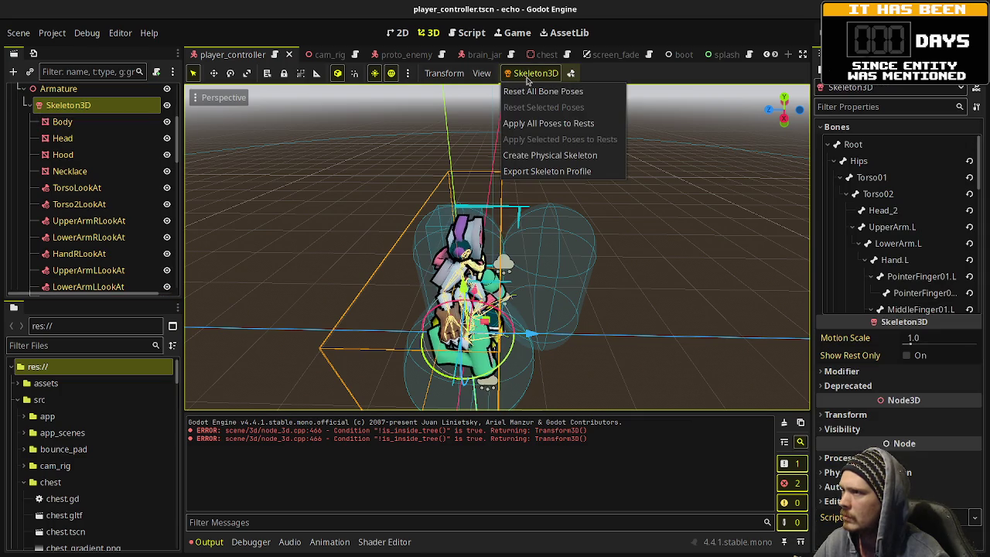
left_click(681, 80)
scroll(93, 219, "down", 10)
scroll(93, 219, "down", 5)
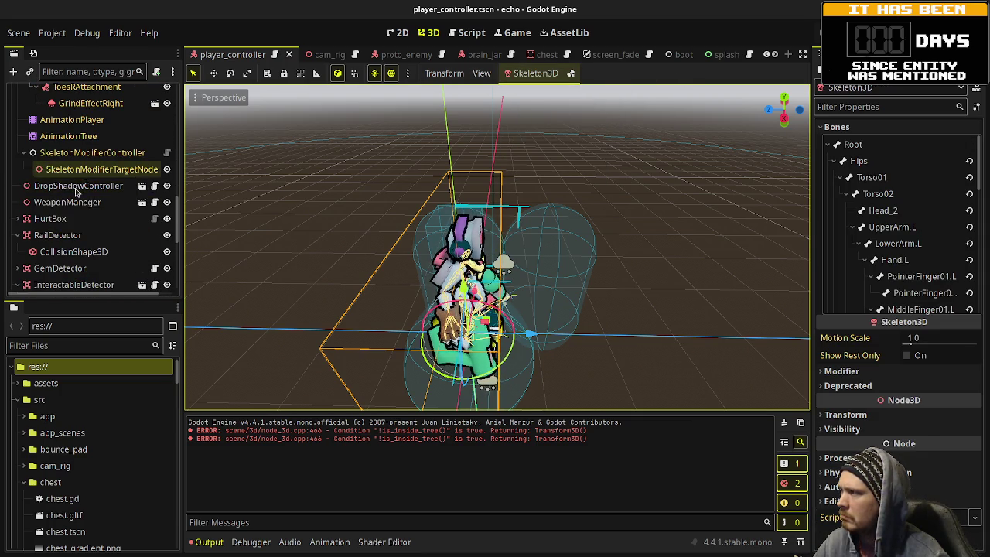
scroll(73, 216, "down", 5)
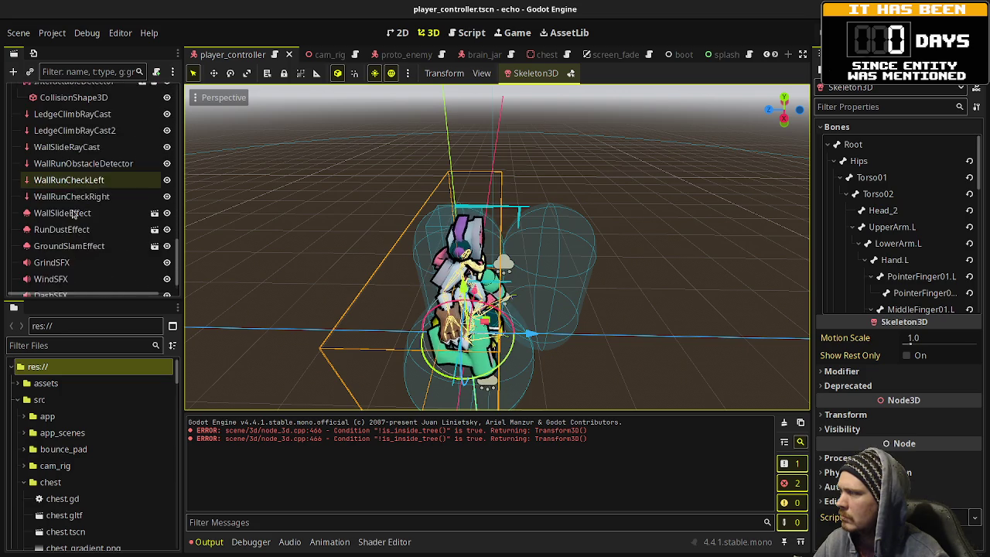
scroll(77, 232, "up", 8)
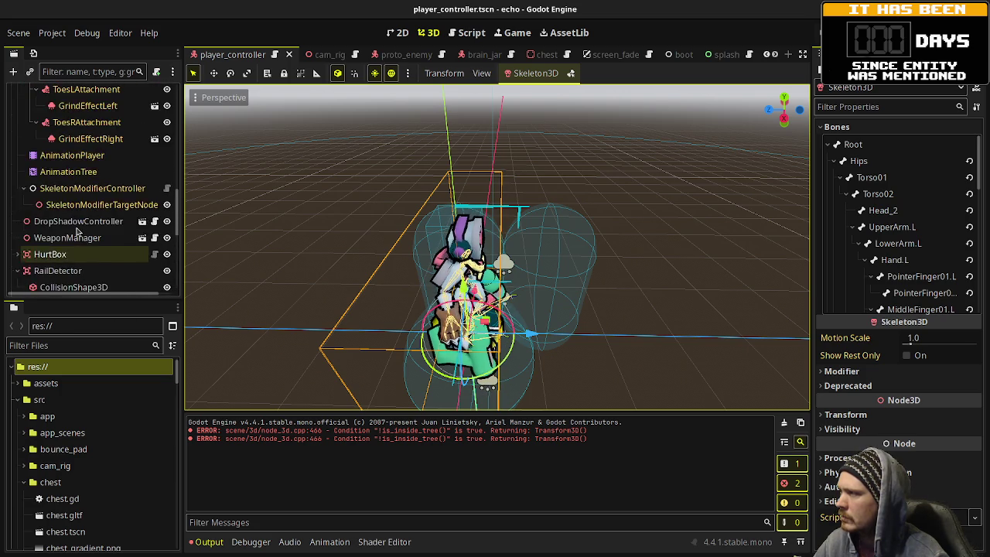
left_click(87, 242)
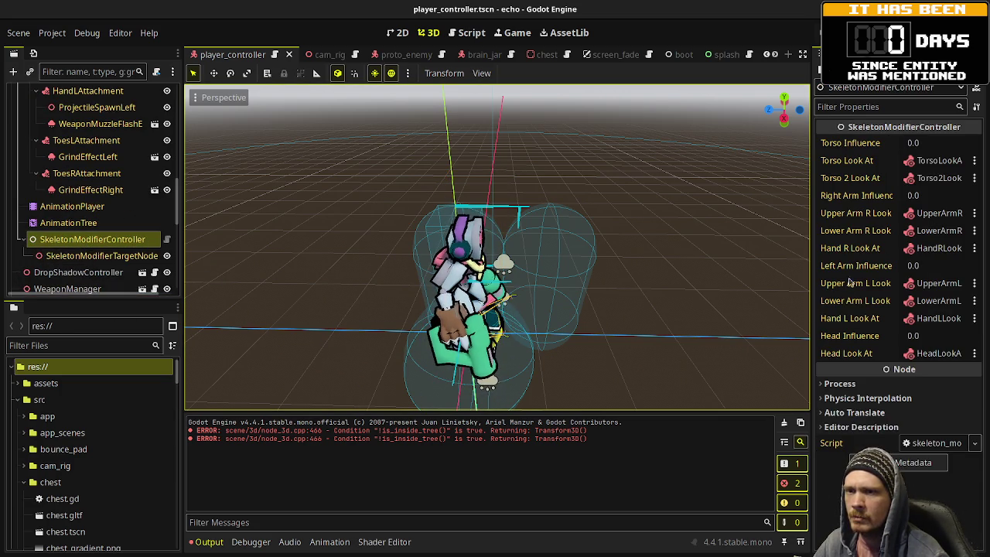
Step: Raise the controller's Torso Influence to test it, then revert it to 0.0
left_click_drag(928, 144, 966, 143)
left_click(890, 142)
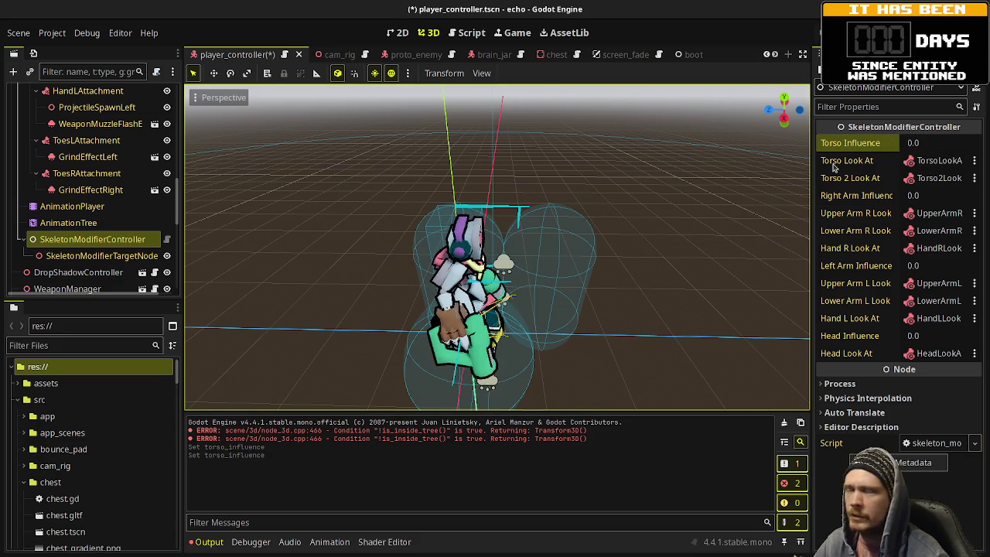
scroll(126, 205, "up", 3)
scroll(126, 206, "up", 10)
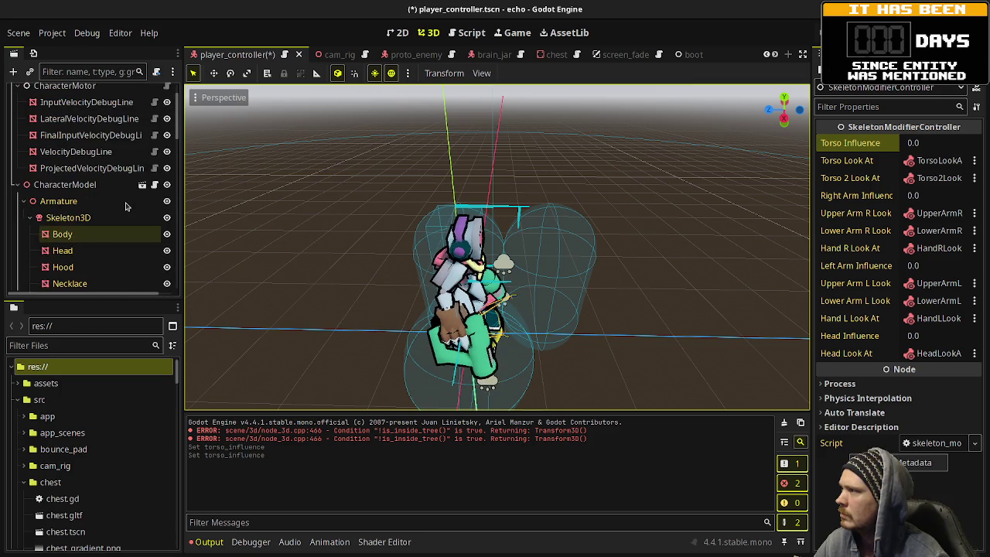
scroll(96, 219, "down", 10)
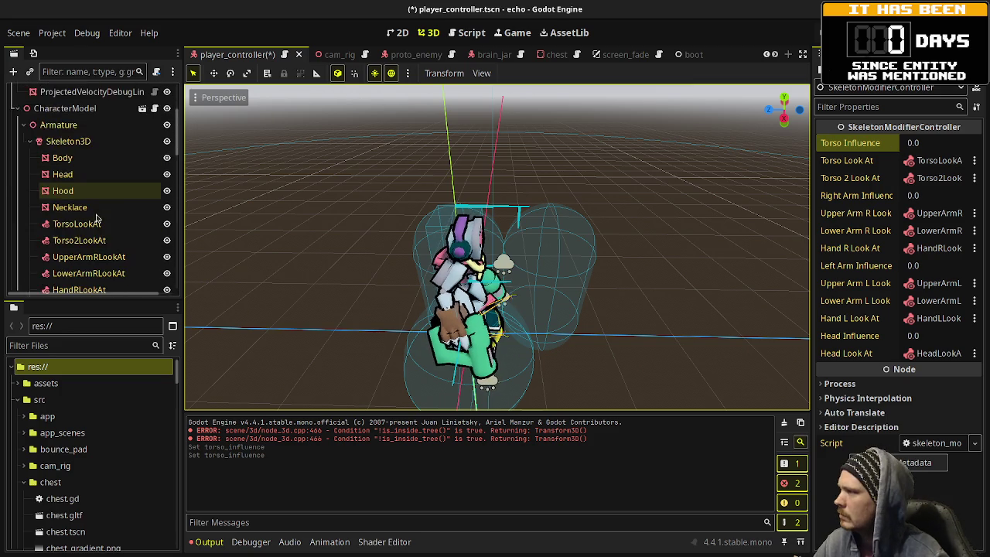
scroll(97, 219, "down", 1)
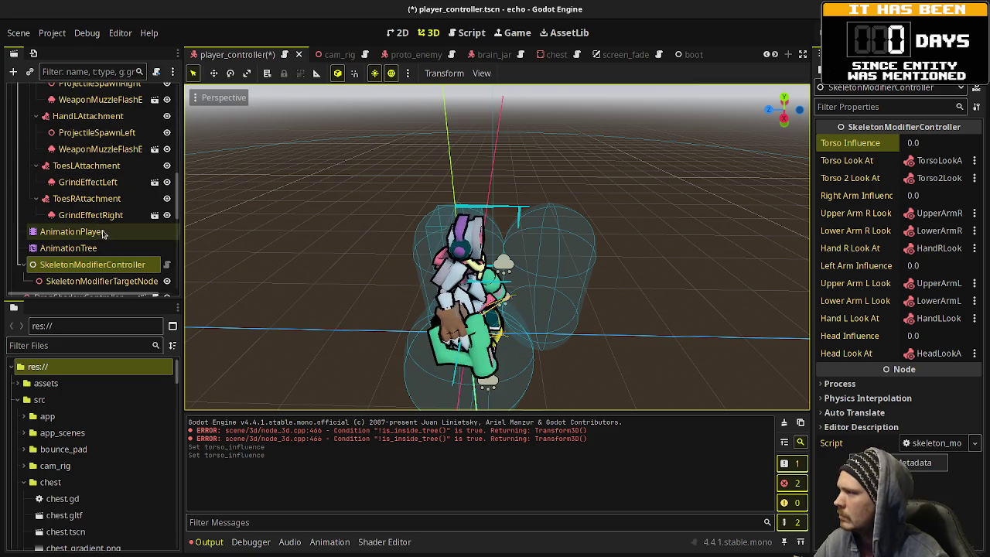
left_click(168, 265)
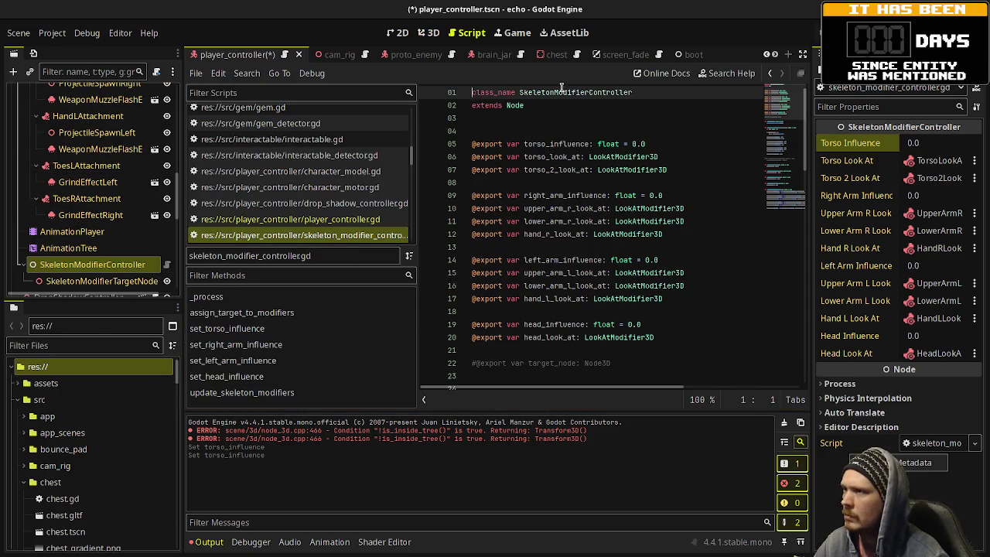
Step: Read skeleton_modifier_controller.gd's _process code, then select UpperArmRLookAt in the 3D view
scroll(562, 229, "down", 5)
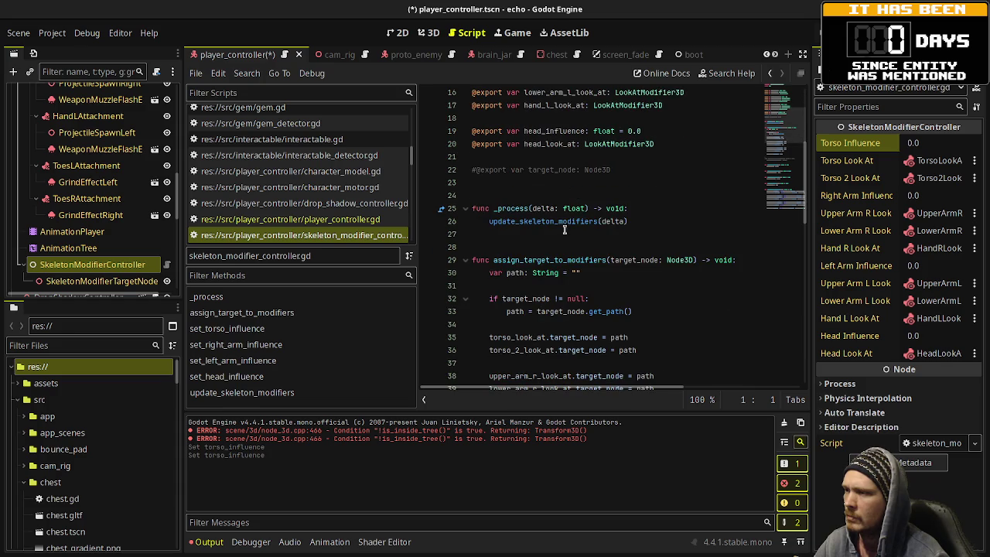
mouse_move(571, 224)
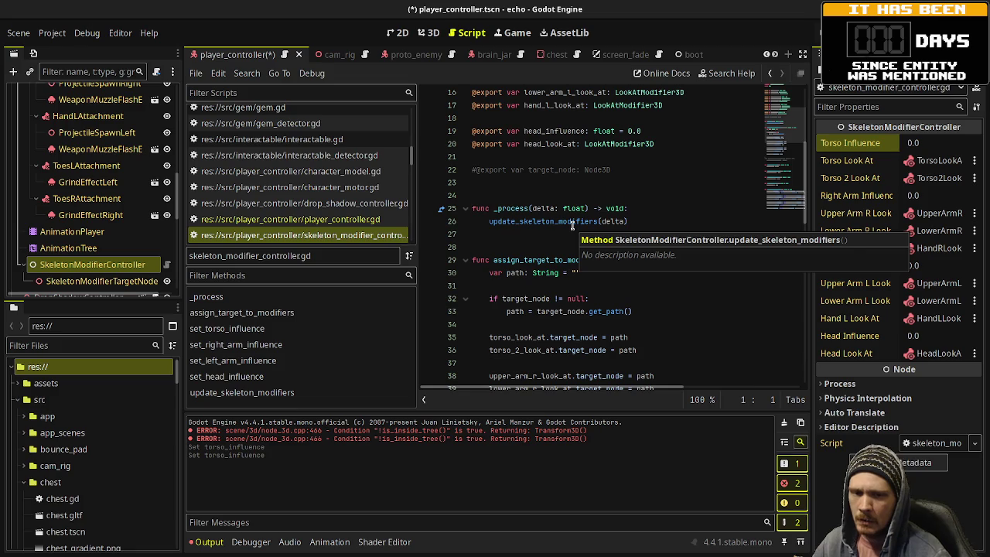
left_click(518, 229)
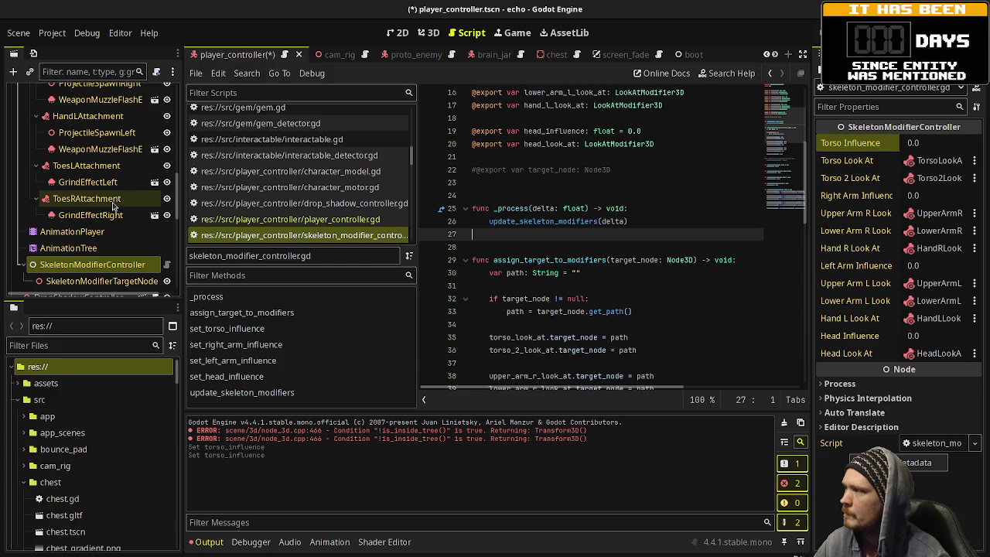
scroll(113, 204, "up", 5)
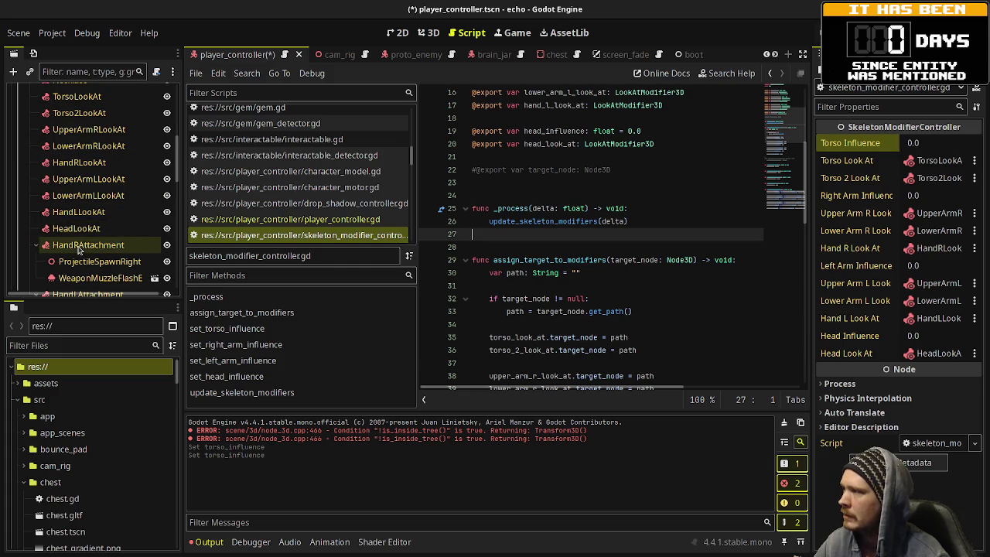
left_click(89, 137)
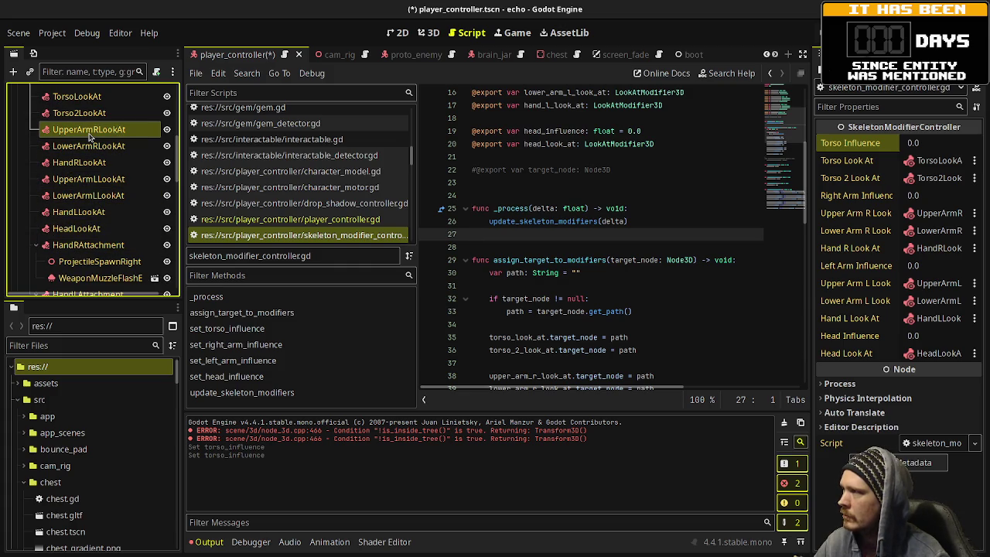
left_click(90, 137)
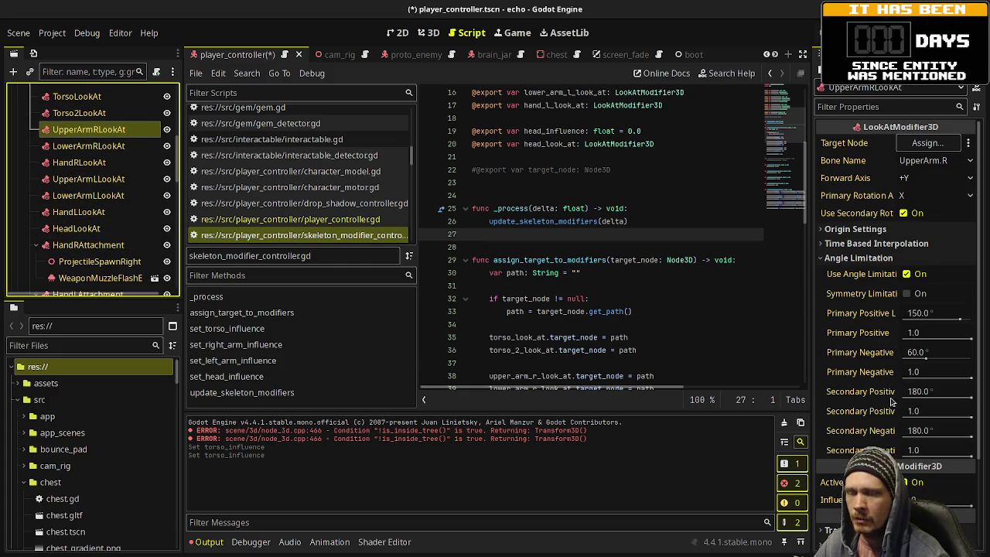
left_click(430, 35)
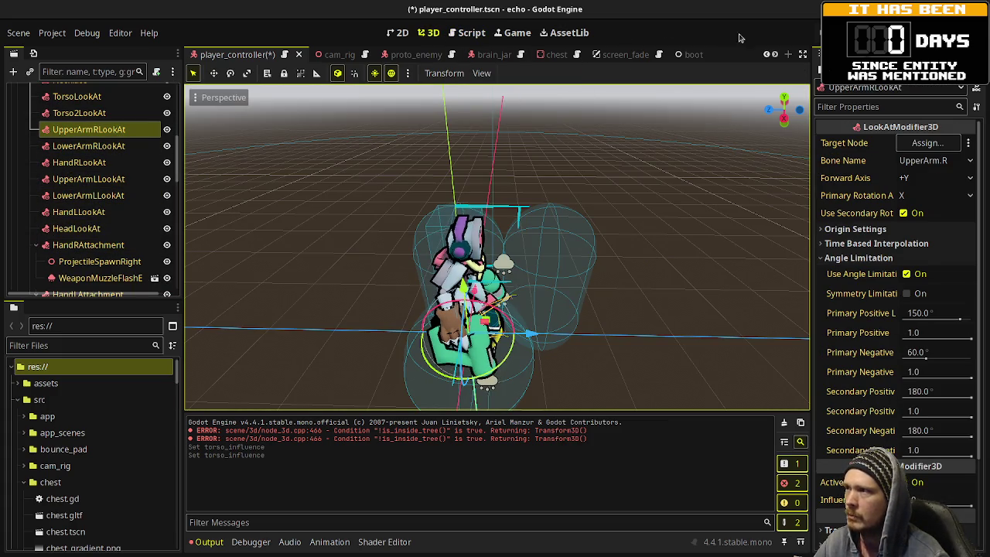
Step: Save the player_controller scene with Ctrl+S
key("ctrl+s")
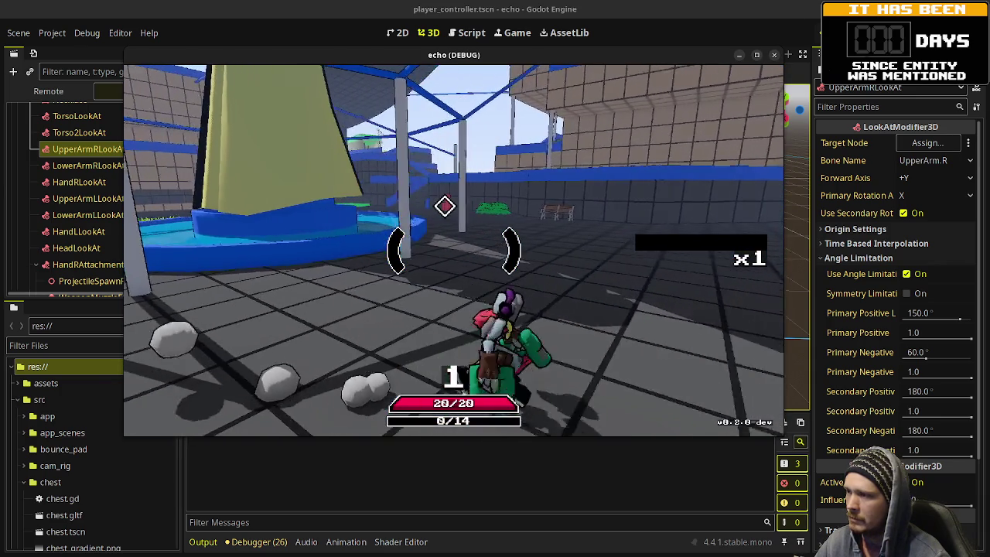
Step: Walk the character forward and left, then pause and stop the echo debug run
key("w")
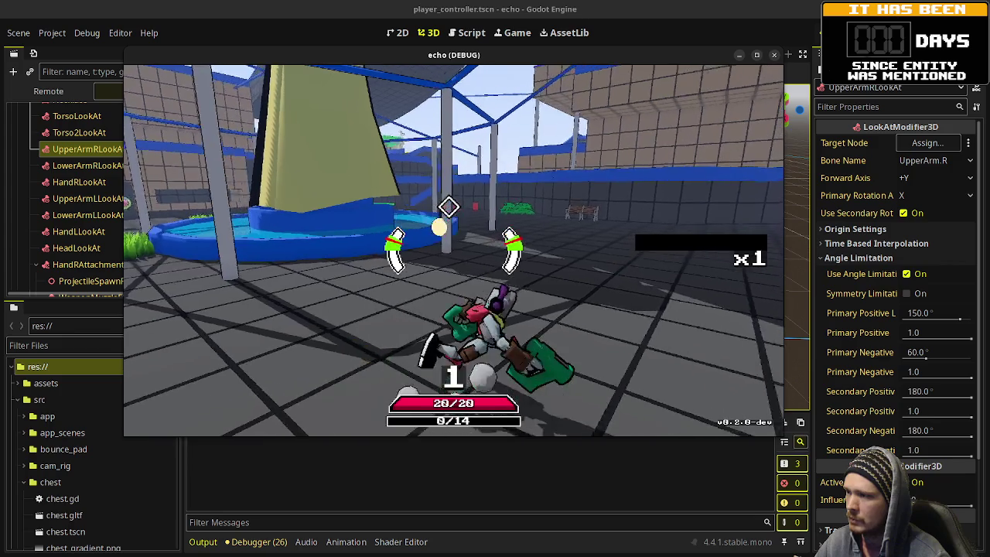
key("a")
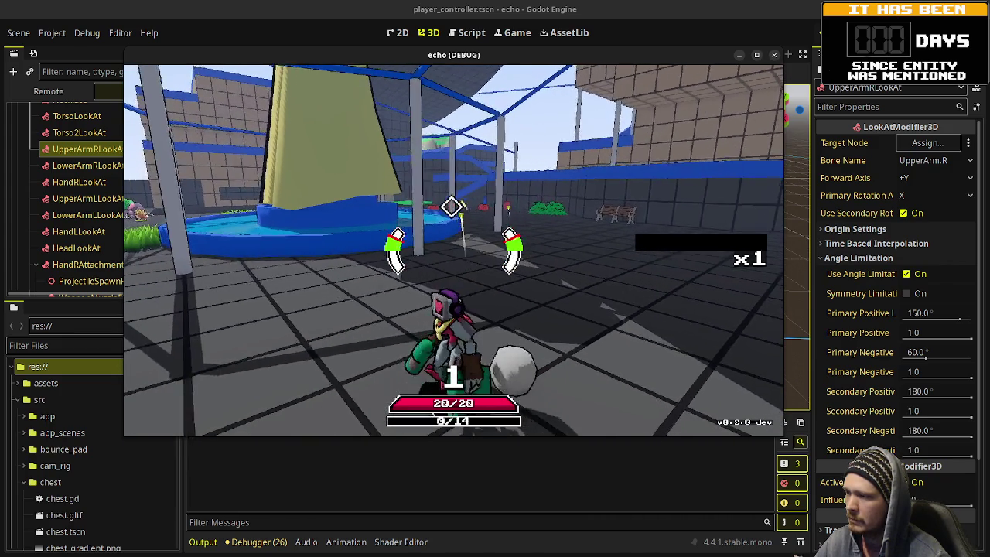
key("Escape")
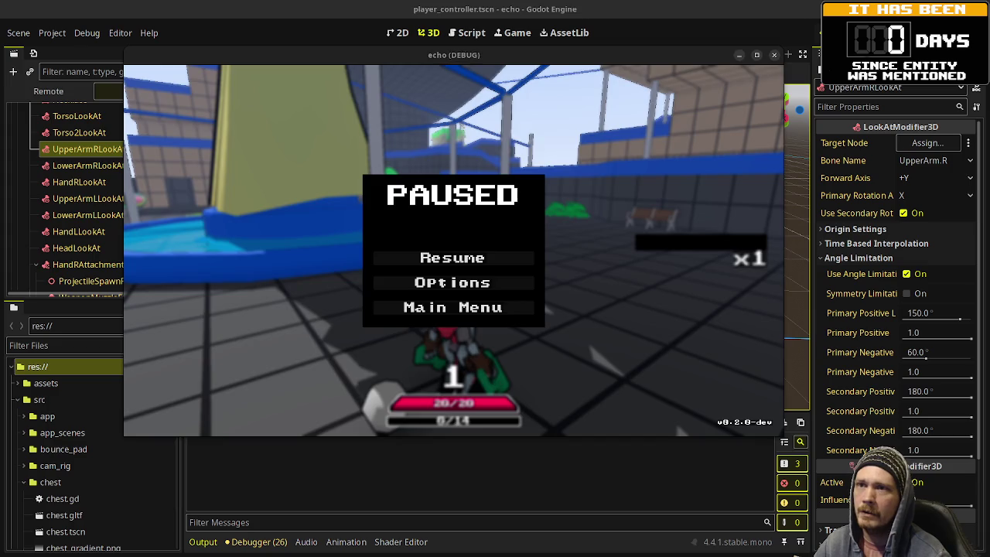
key("F8")
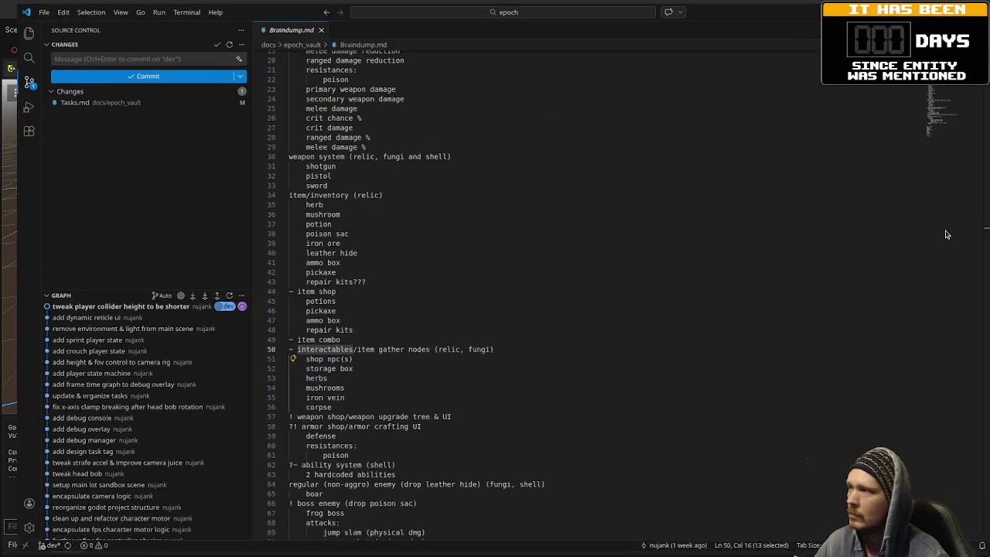
Step: Switch from VS Code back to the Godot editor showing the epoch player.tscn scene
key("alt+Tab")
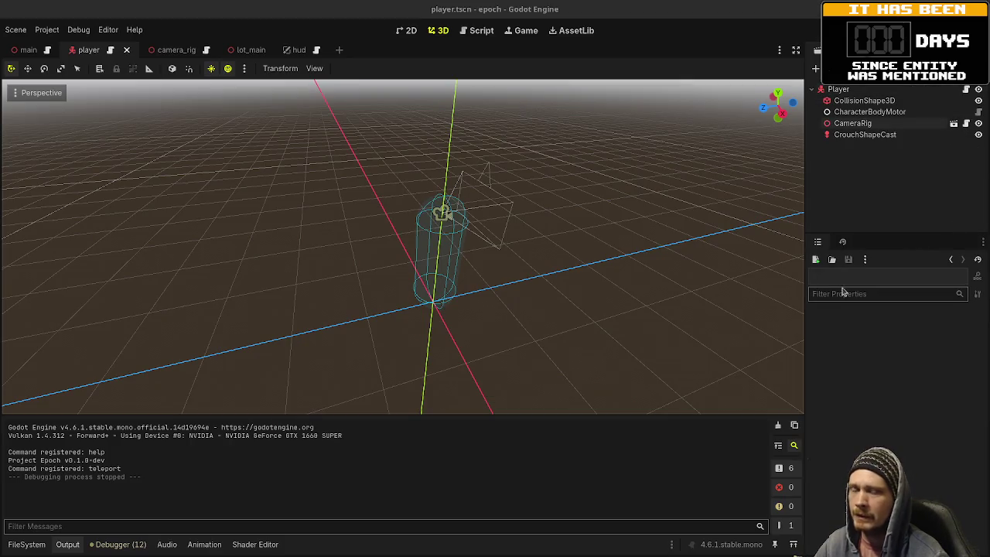
Step: In the camera_rig scene, add a MeshInstance3D child under HeadBobPivot
left_click(174, 50)
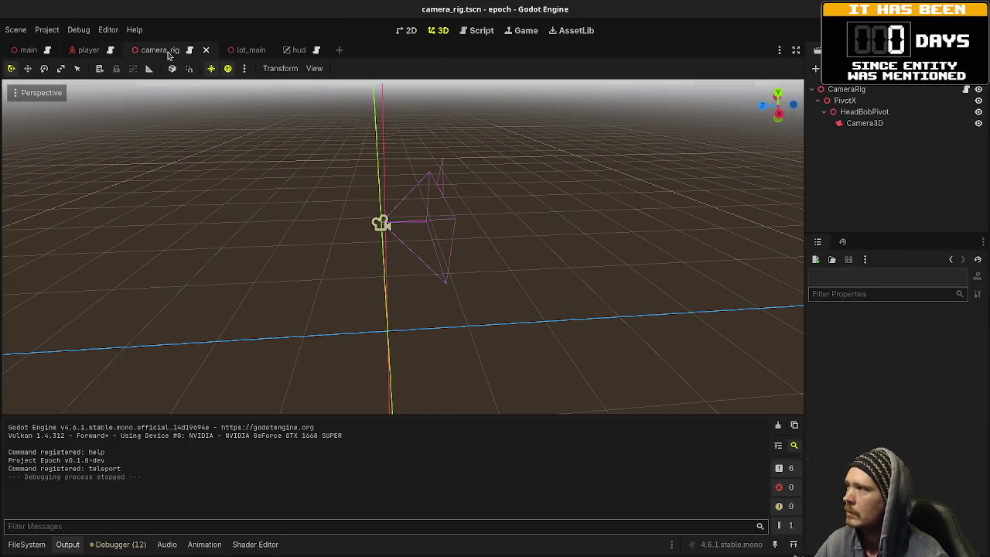
left_click(869, 114)
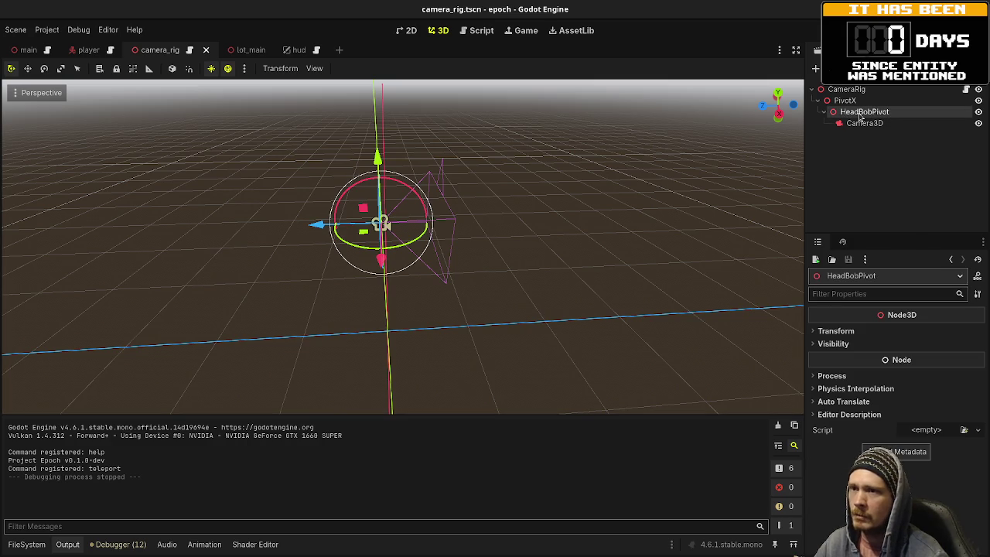
key("ctrl+a")
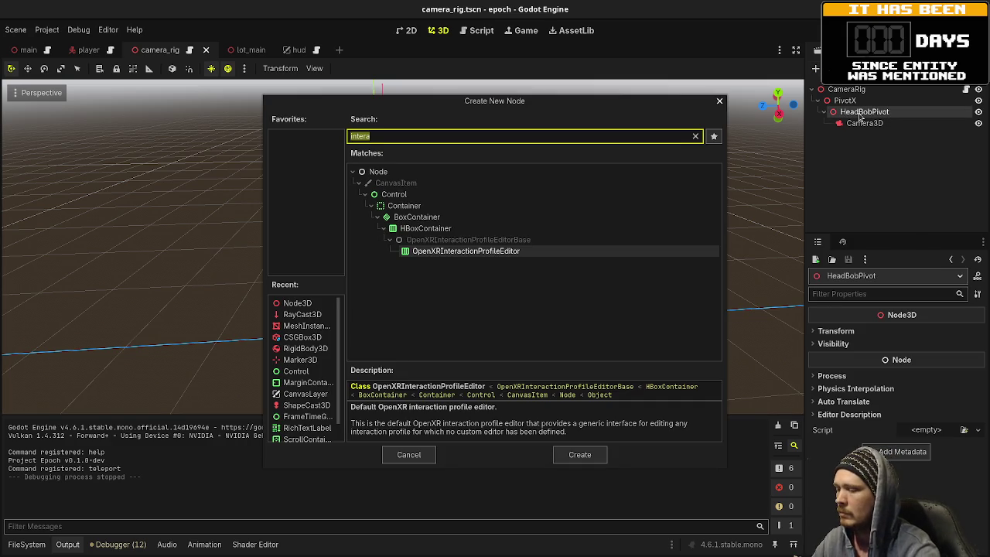
type("mes")
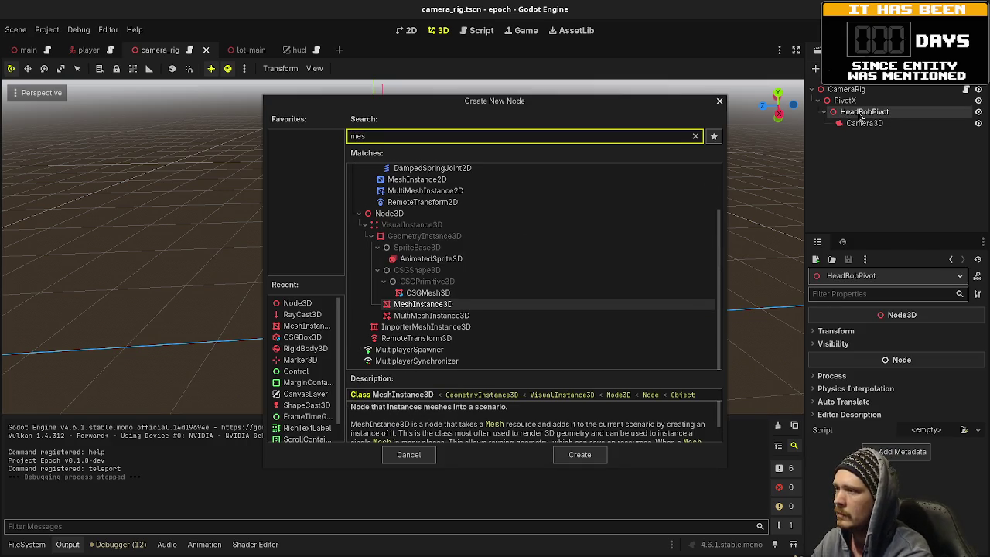
key("Return")
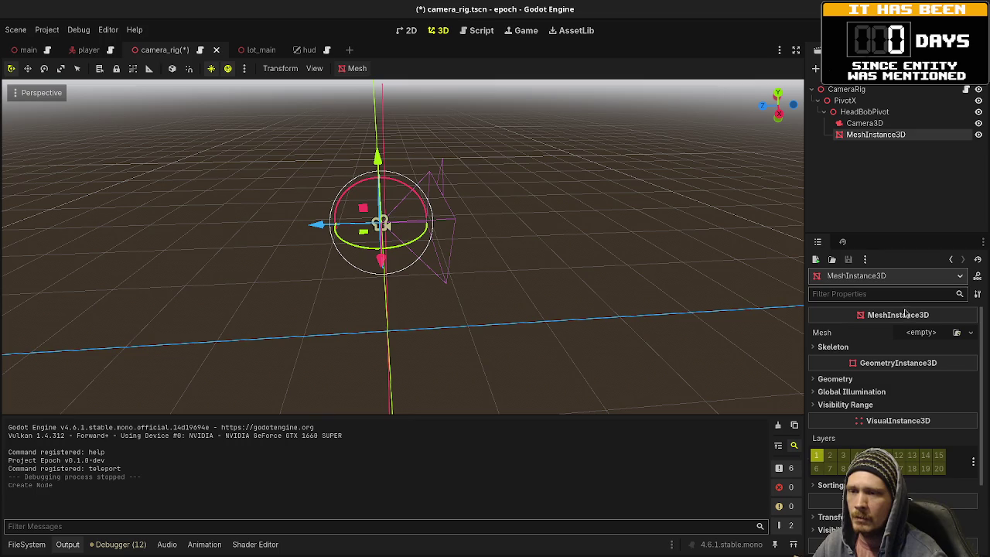
Step: Give the mesh a new BoxMesh sized 0.1 on x and y, then preview through Camera3D
left_click(916, 332)
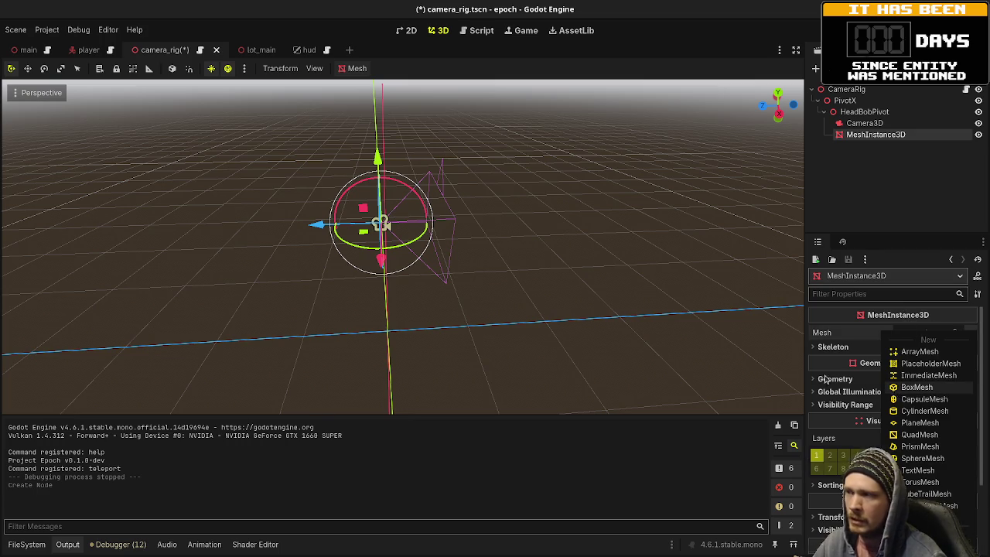
left_click(914, 386)
left_click(835, 462)
type("0.1")
key("Return")
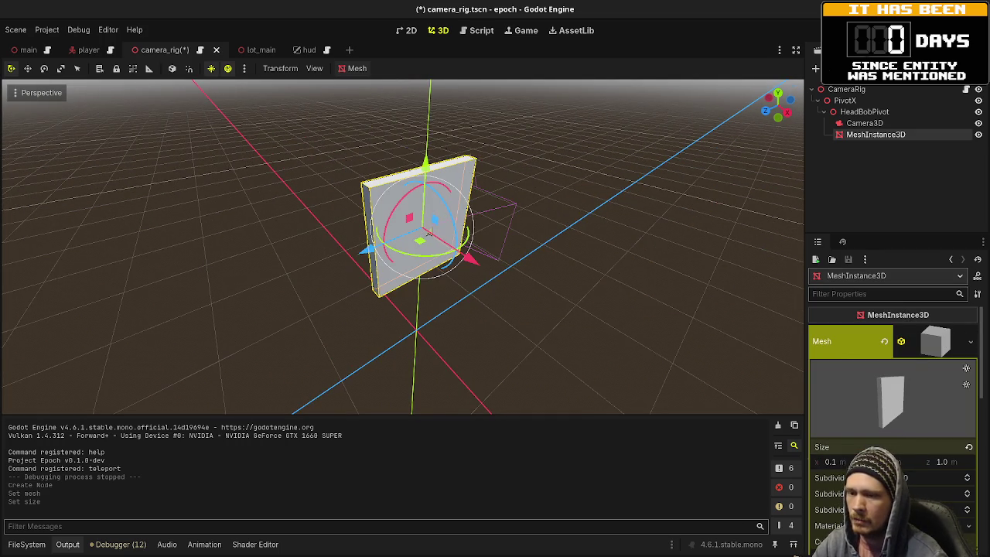
left_click(942, 461)
type("0.1")
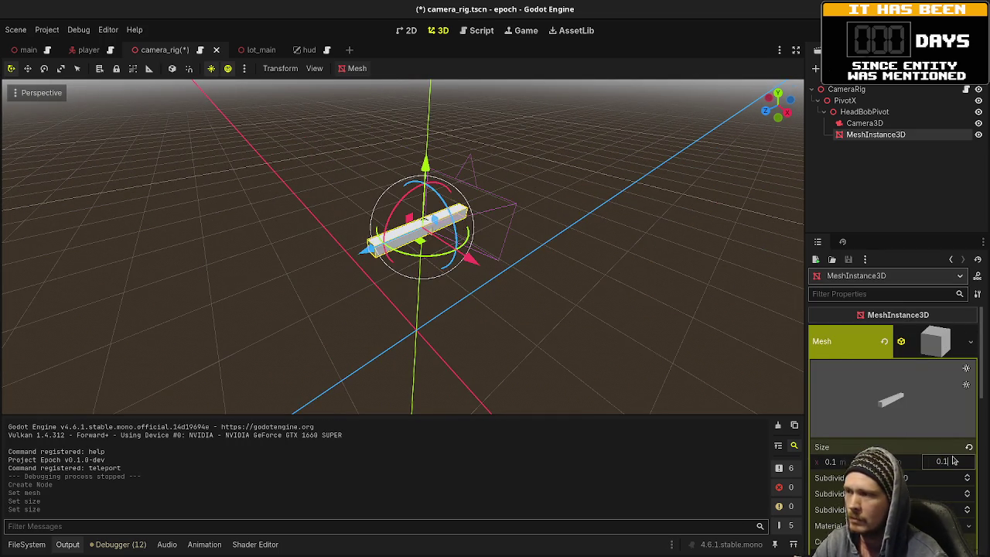
key("Return")
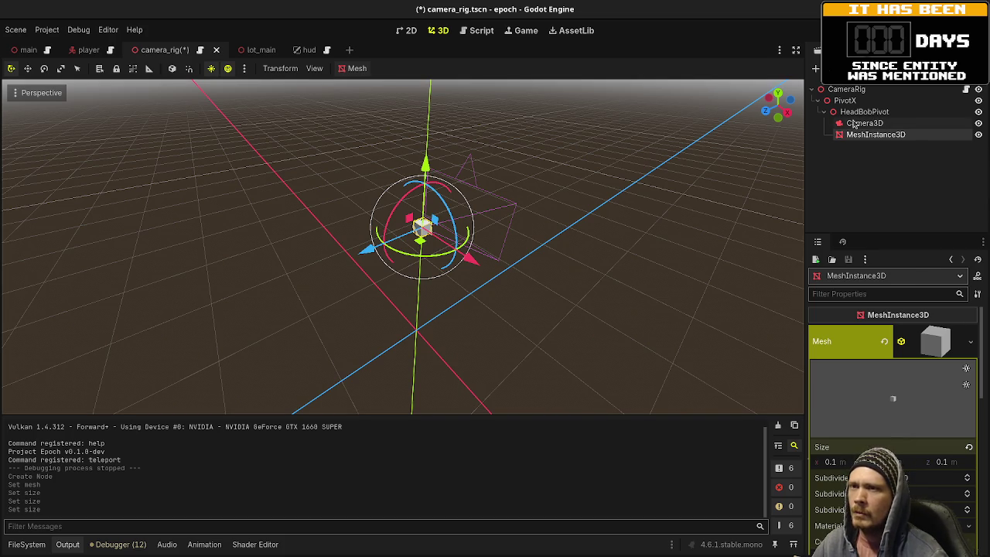
left_click(856, 123)
left_click(30, 112)
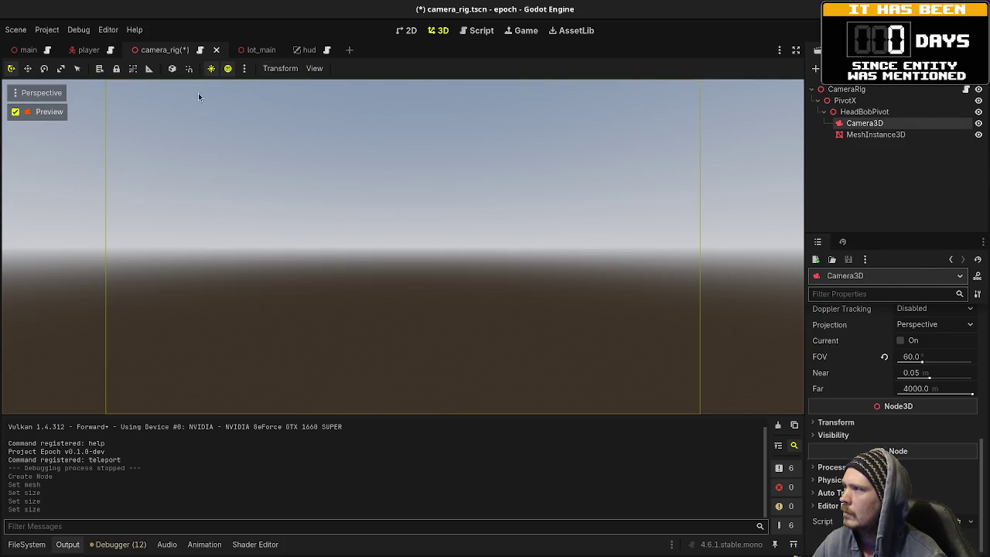
Step: Split the editor into 2 side-by-side viewports with the camera preview in the left one
left_click(46, 112)
left_click(314, 68)
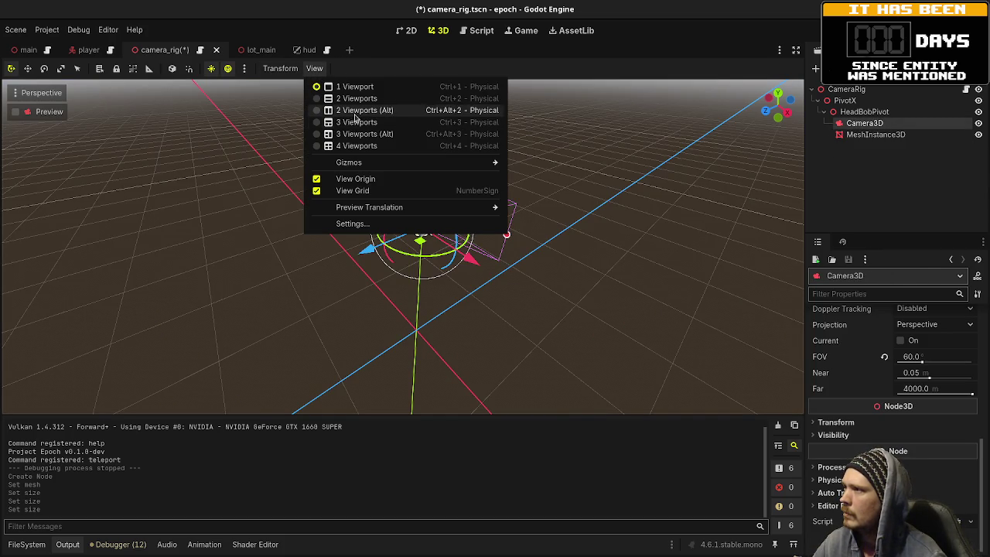
left_click(356, 109)
left_click(17, 112)
left_click(17, 112)
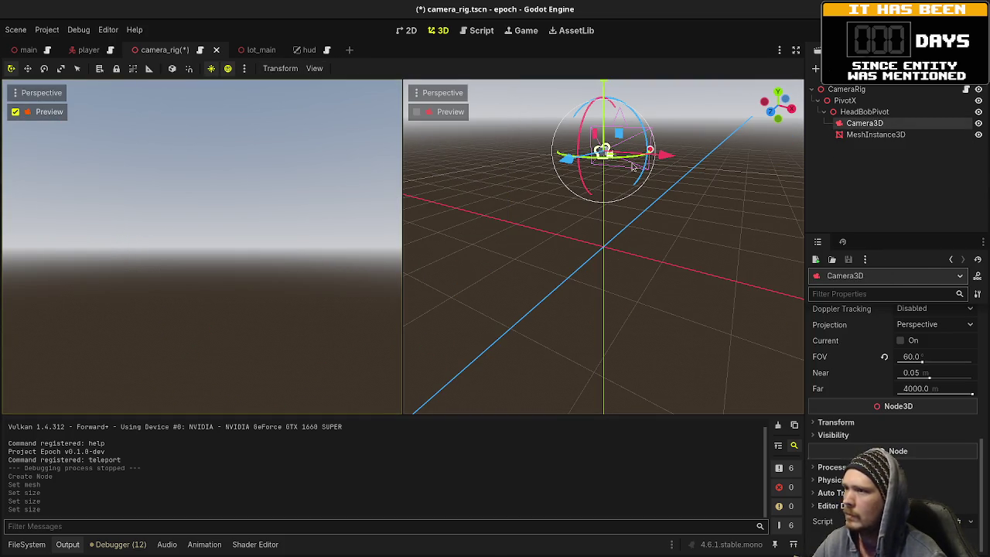
Step: Set the box's z size to 0.3 and move it right and forward of the camera
left_click(875, 135)
key("f")
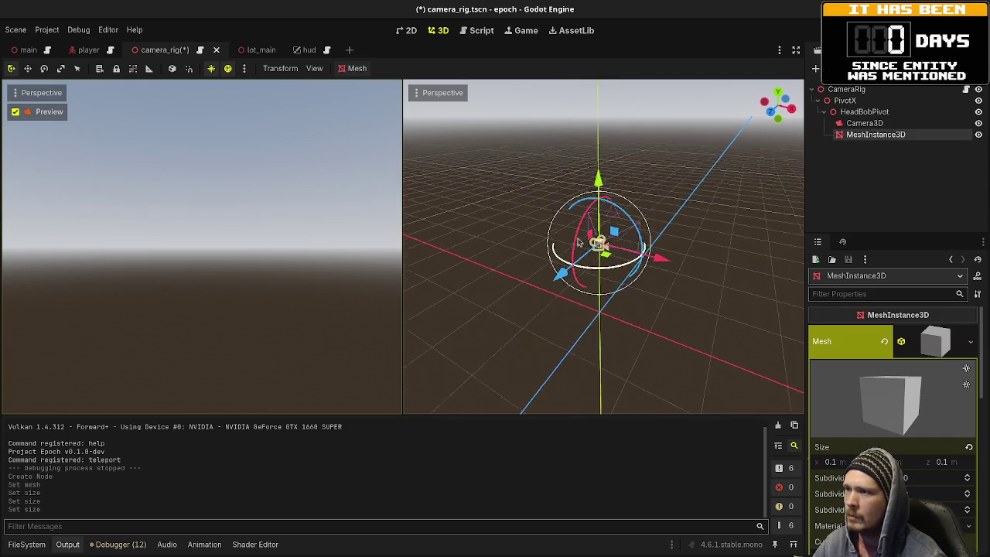
scroll(588, 241, "up", 1)
left_click(952, 463)
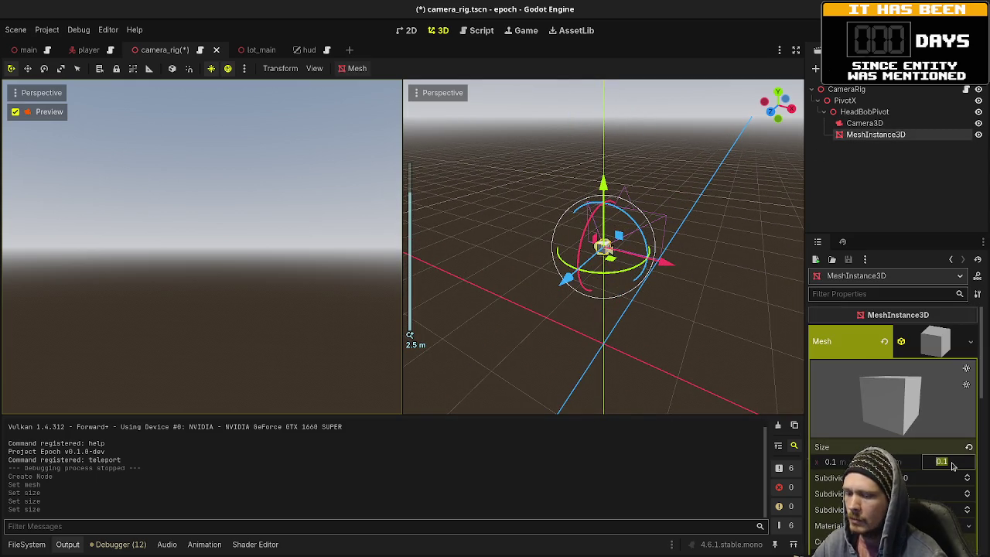
type("0.3")
key("Return")
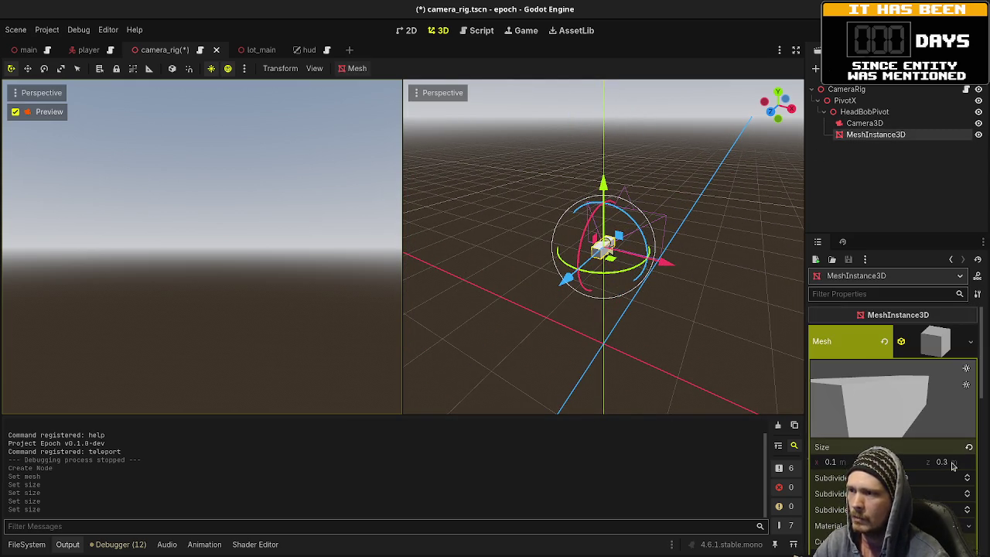
mouse_move(667, 265)
left_mouse_down()
mouse_move(680, 274)
mouse_move(677, 267)
left_mouse_up()
mouse_move(580, 285)
left_mouse_down()
mouse_move(597, 297)
mouse_move(572, 283)
left_mouse_up()
Step: Lengthen the box to 1 m on z and slide it further forward into view
left_click(949, 460)
type("1")
key("Return")
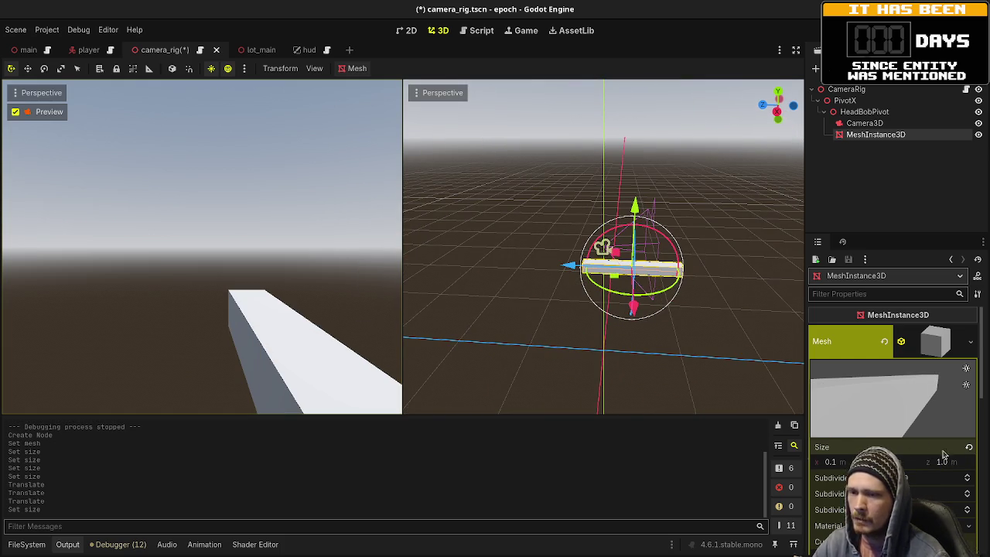
mouse_move(593, 275)
left_mouse_down()
mouse_move(657, 277)
mouse_move(608, 273)
left_mouse_up()
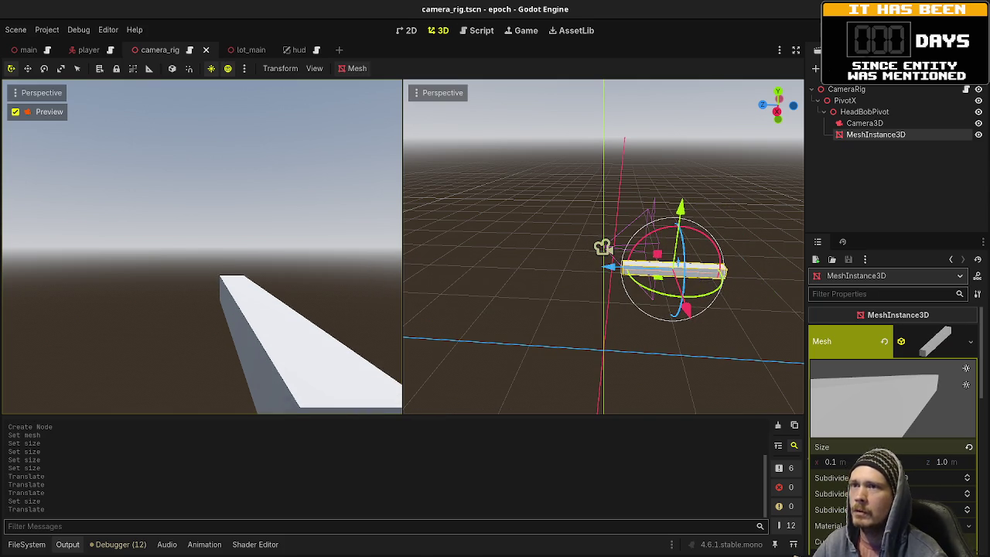
key("F5")
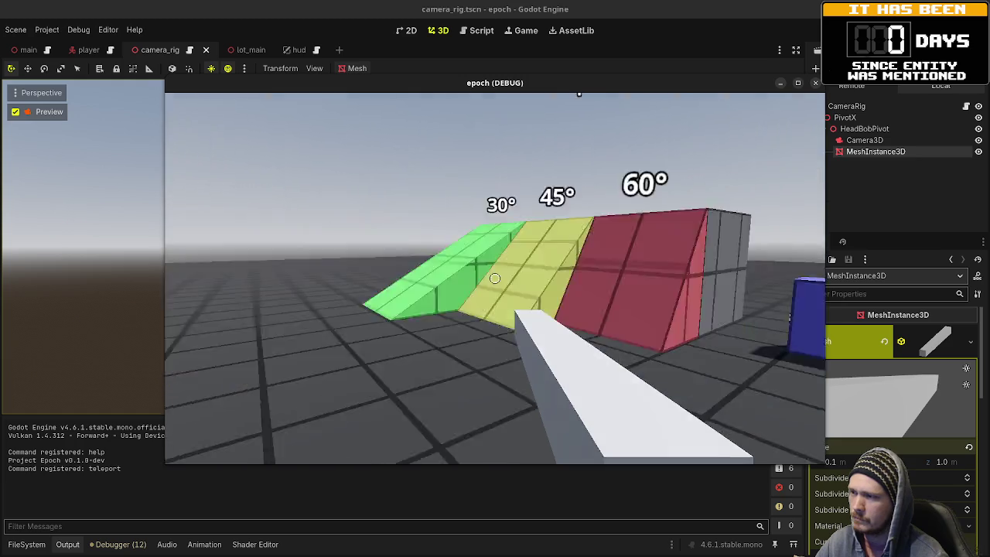
key("w")
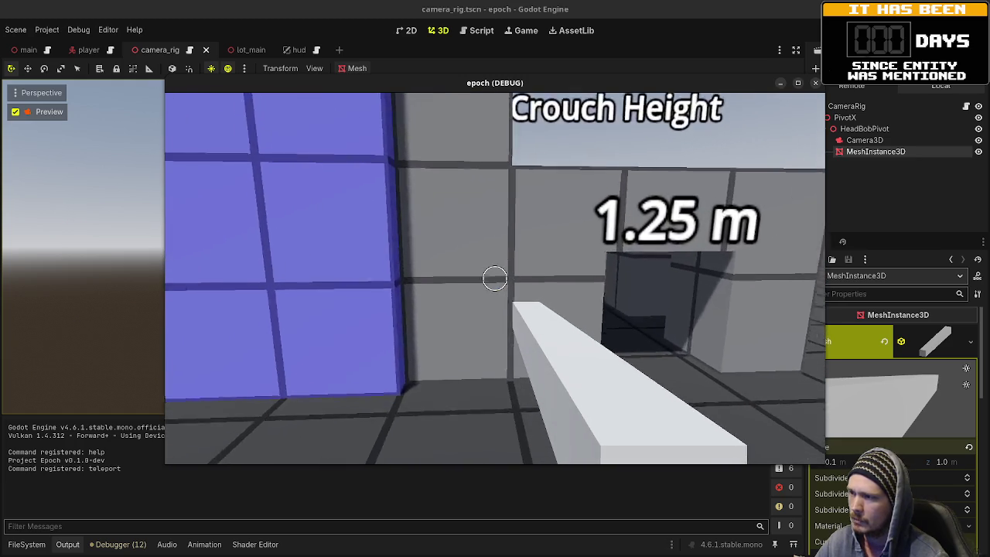
key("s")
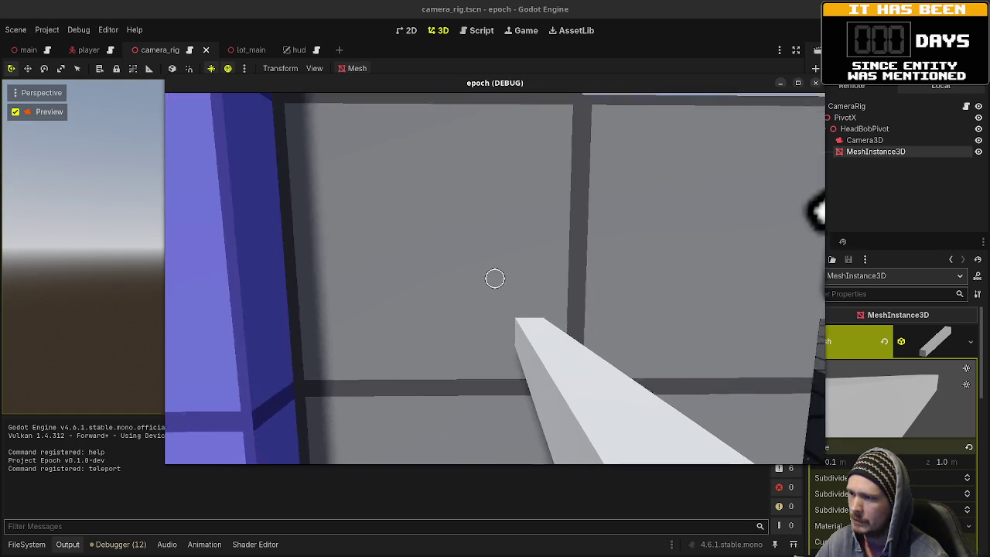
key("w")
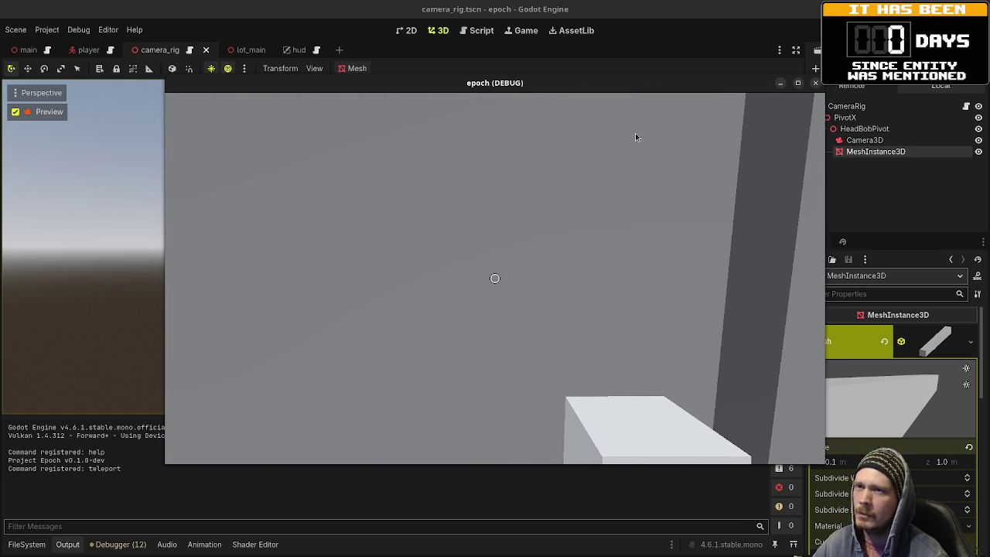
key("F8")
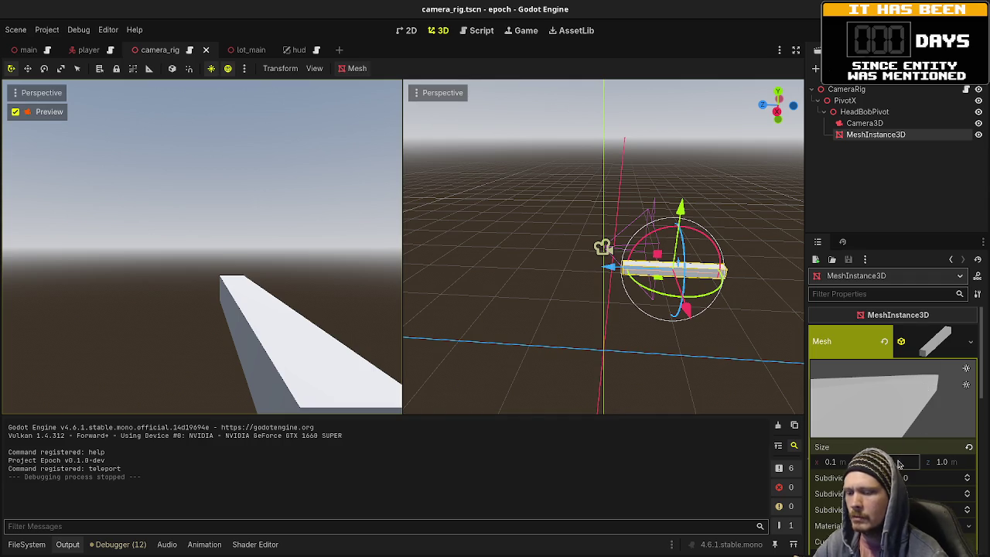
left_click_drag(899, 462, 920, 463)
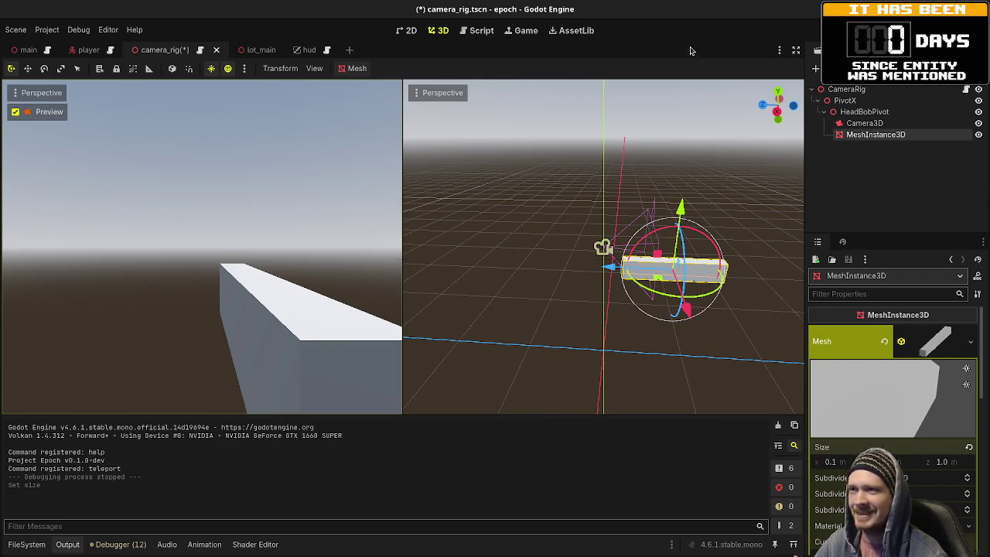
Step: Save the scene and give the box mesh a new StandardMaterial3D material override
key("ctrl+s")
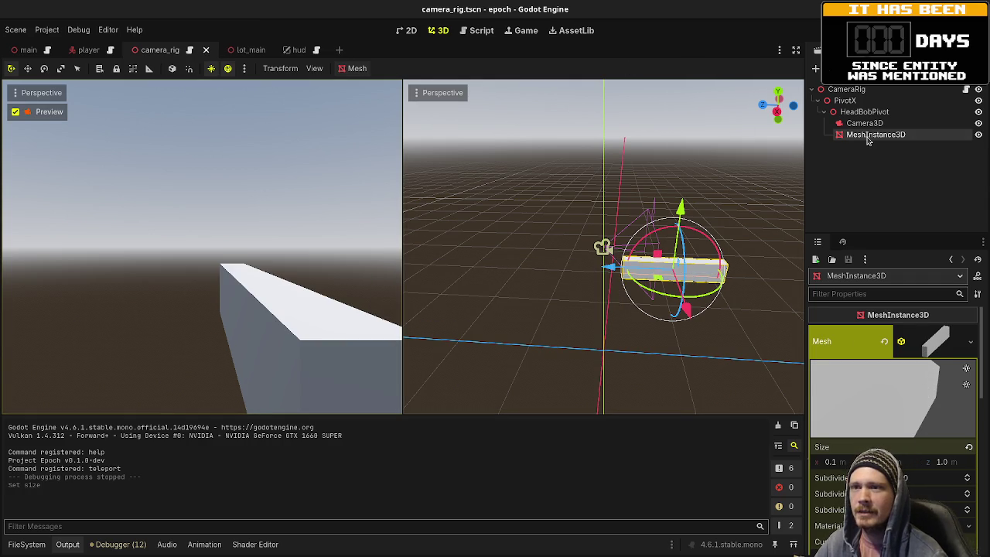
left_click(928, 355)
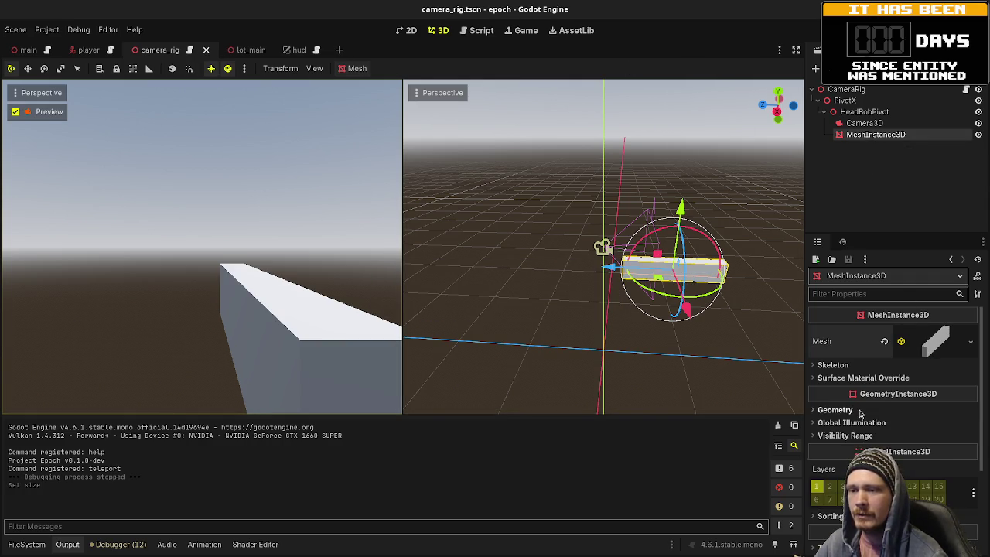
left_click(835, 409)
left_click(920, 432)
left_click(912, 455)
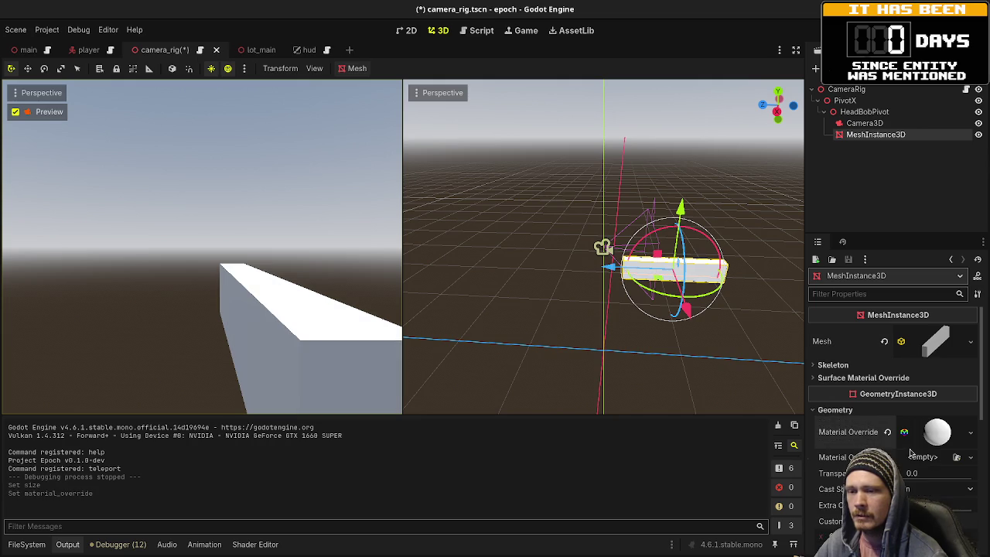
Step: Enable Use Z Clip Scale in the material's Transform settings and run the game with F5
left_click(938, 431)
scroll(895, 439, "down", 10)
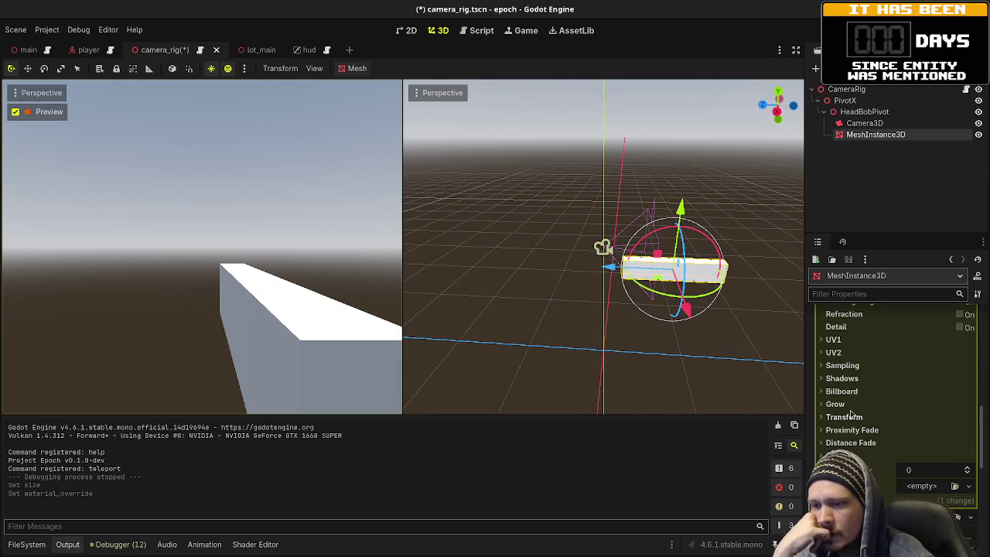
left_click(851, 417)
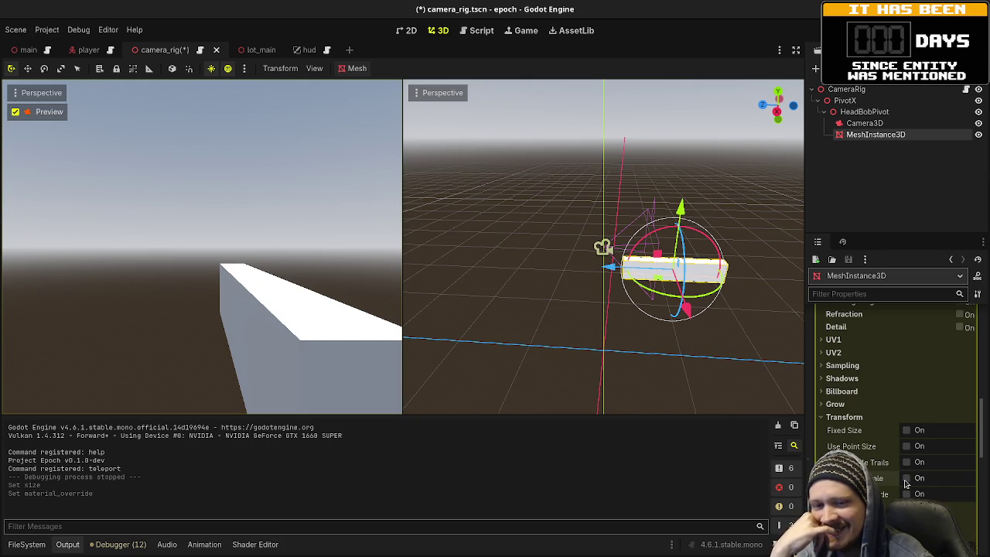
left_click(906, 478)
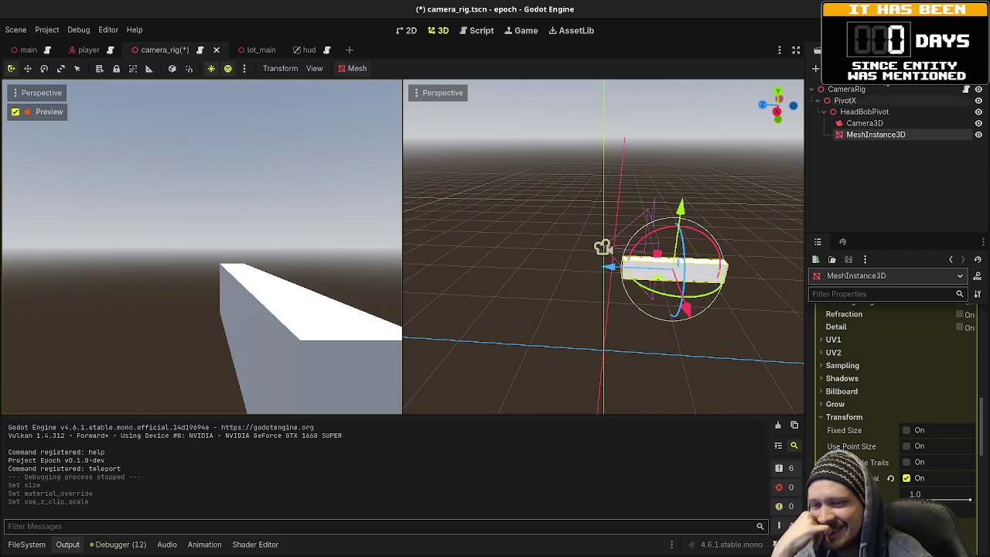
key("F5")
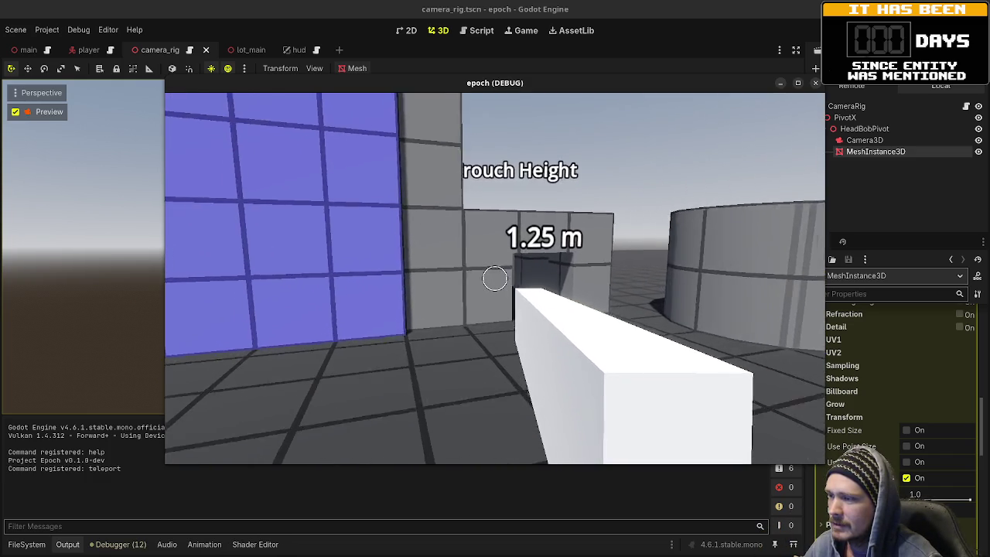
Step: Walk to the wall with Z clip scale off to see clipping, then turn it back on
key("w")
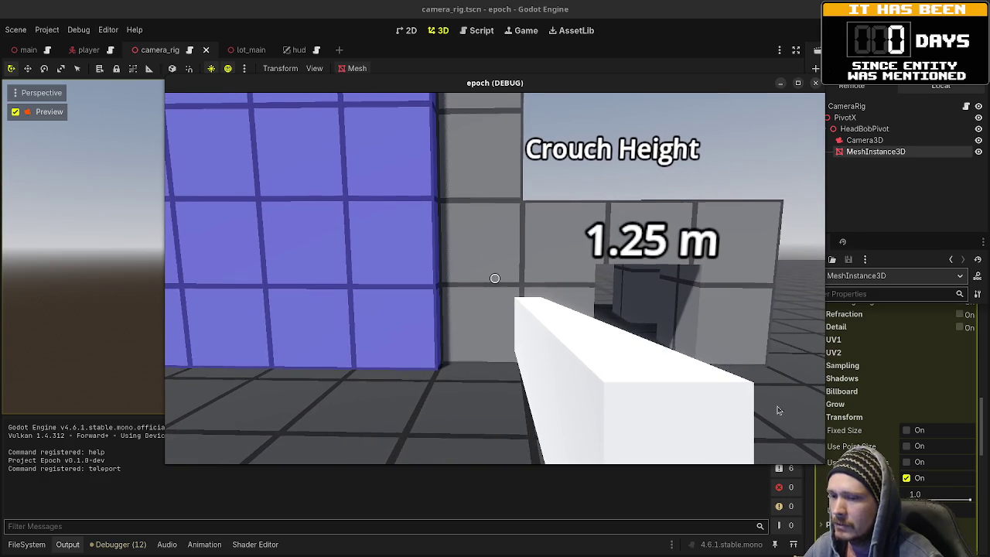
left_click(906, 478)
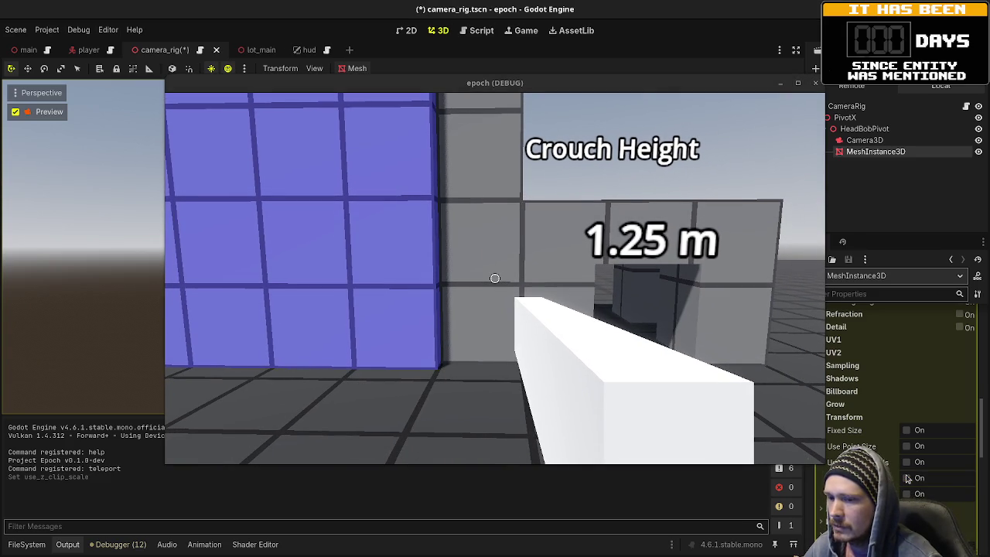
left_click(608, 346)
key("w")
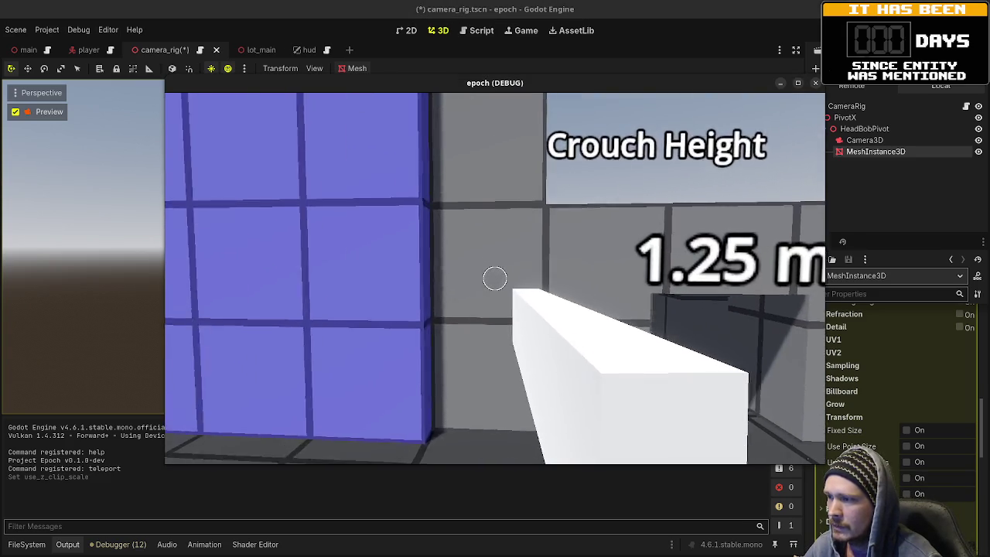
key("s")
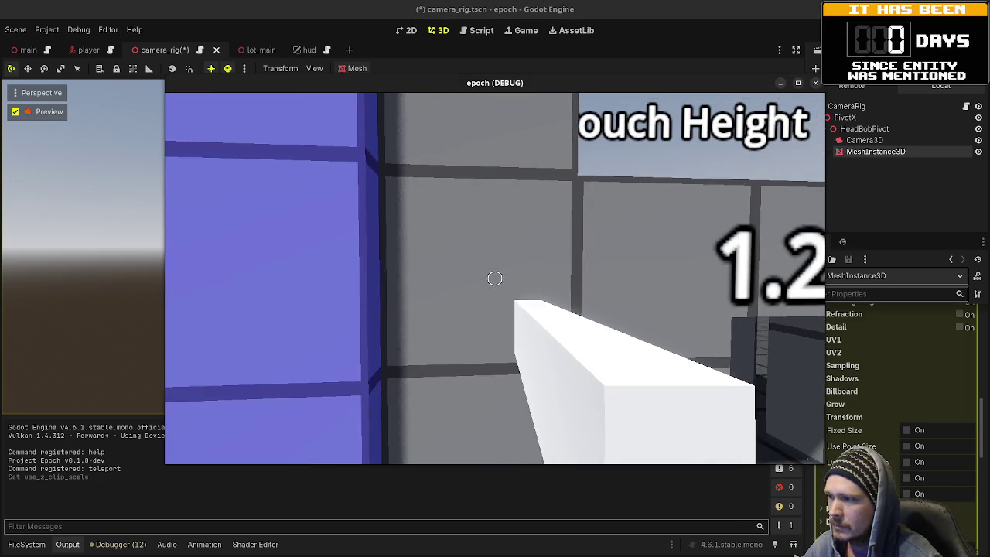
key("Escape")
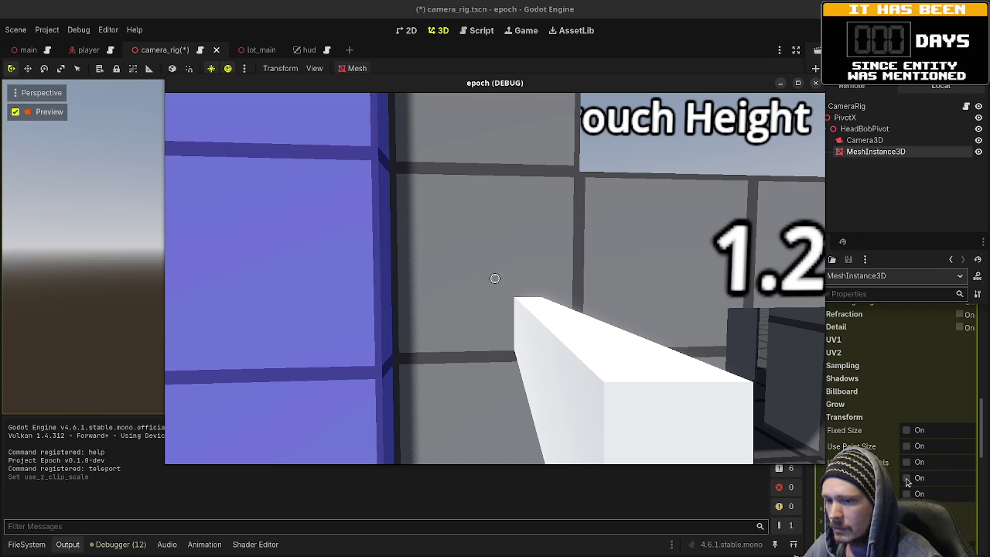
left_click(906, 478)
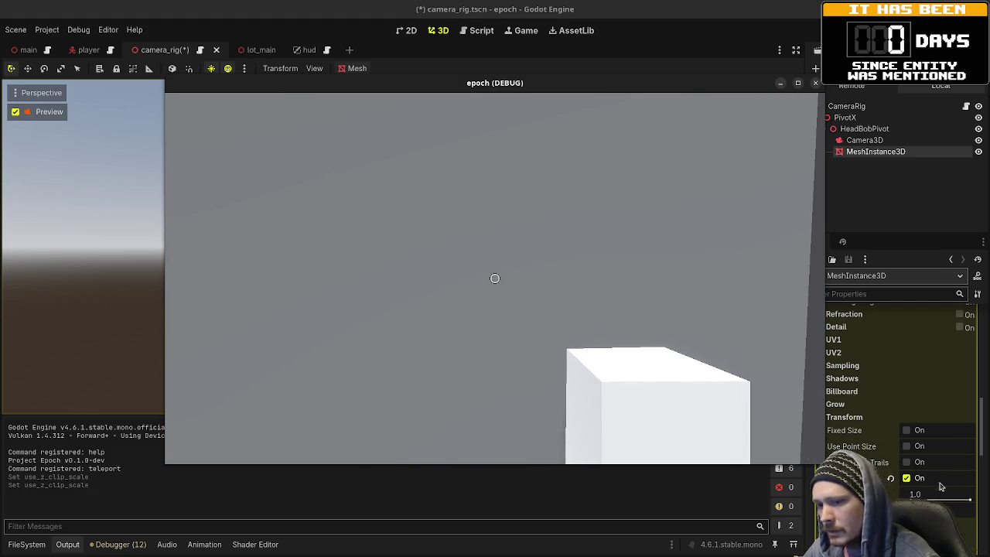
left_click(966, 497)
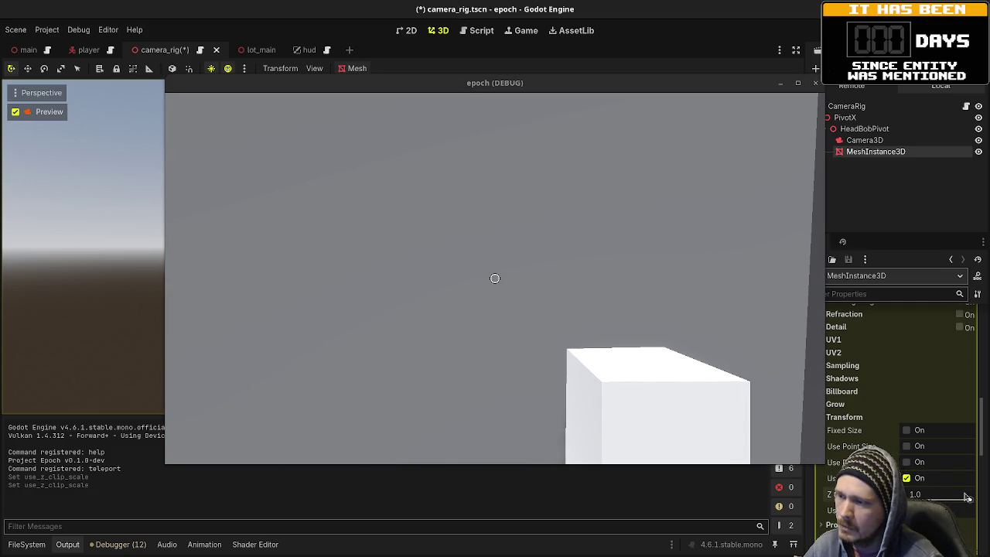
Step: Try Z clip scale values of 0.7, 0.8, 0.9, 0.5 and 0.01 on the box material
left_click_drag(967, 497, 949, 500)
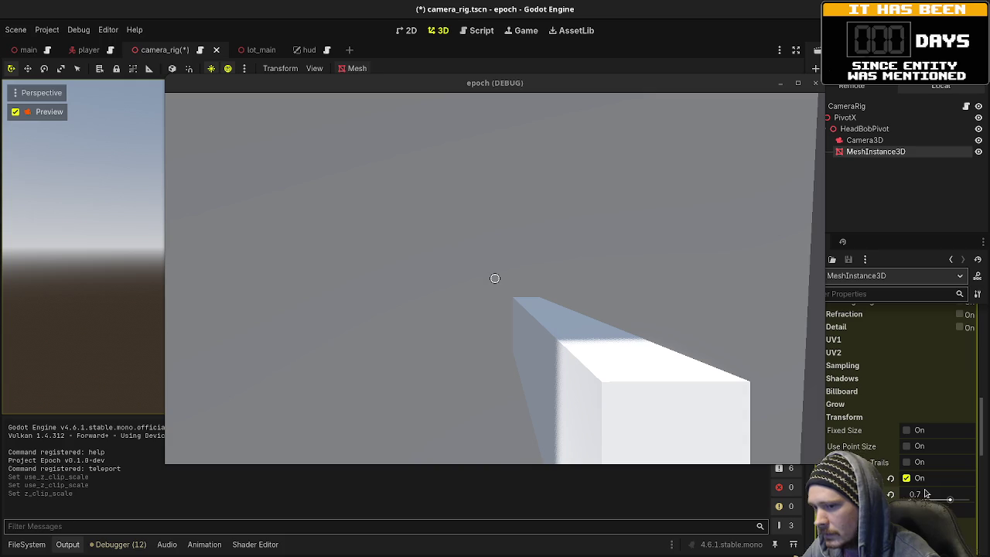
left_click_drag(921, 492, 931, 492)
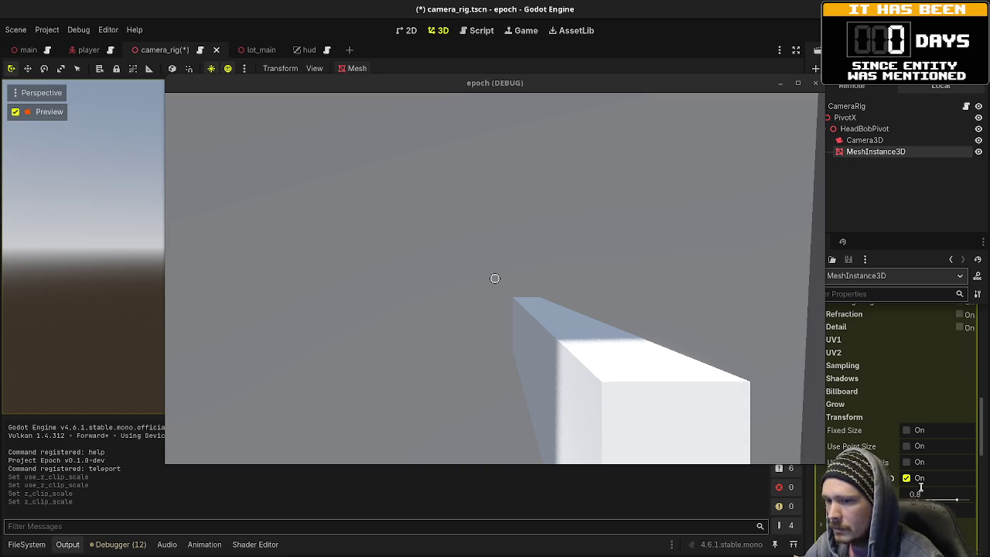
key("Return")
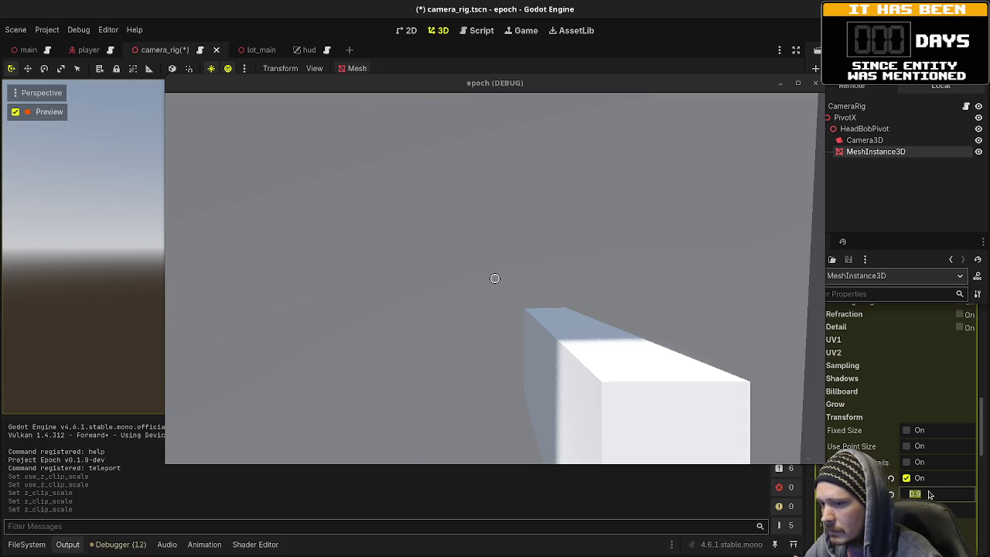
type("5")
key("Return")
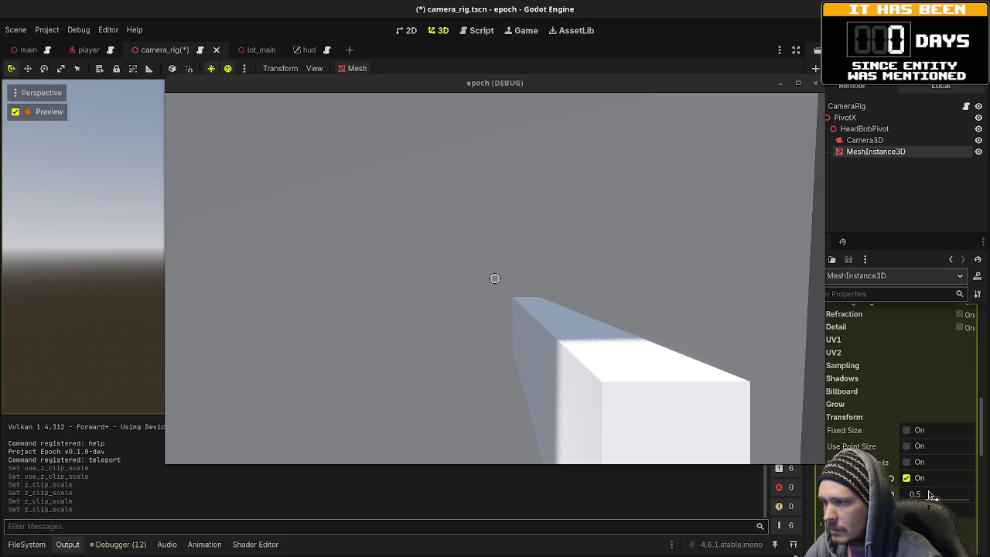
mouse_move(920, 495)
left_mouse_down()
mouse_move(897, 494)
mouse_move(966, 494)
mouse_move(956, 499)
left_mouse_up()
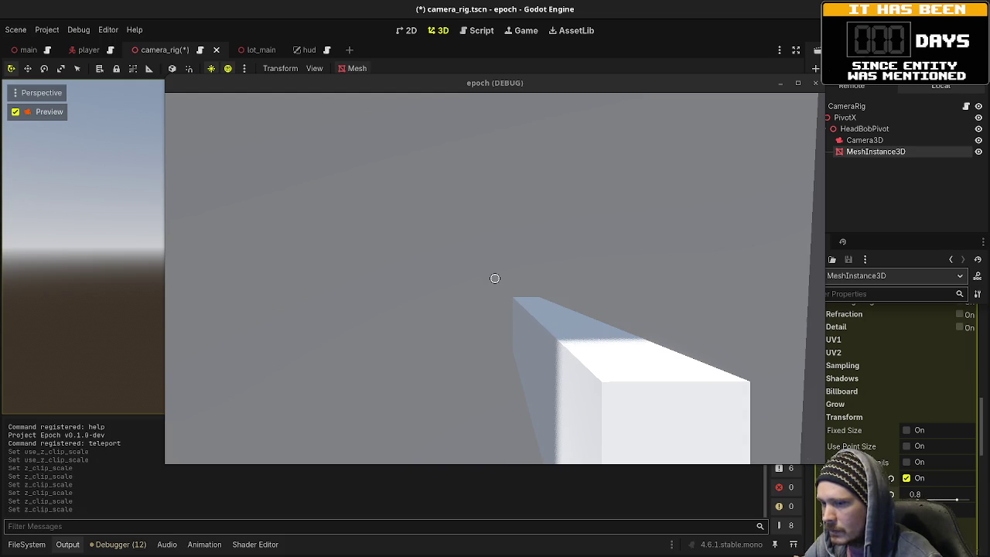
Step: Try Z clip scale values 0.85 and 0.9, then settle on 0.8
left_click(922, 493)
key("Return")
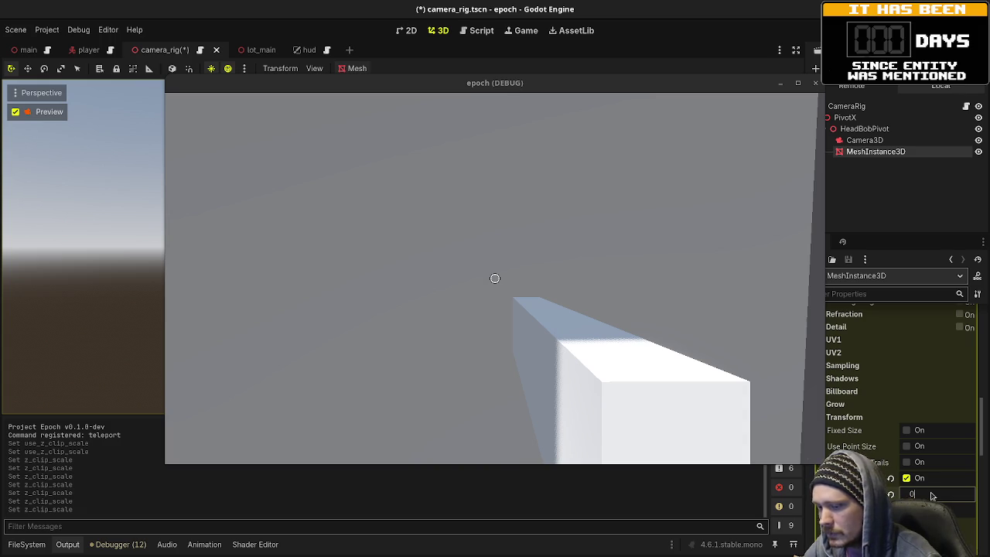
type(".85")
key("Return")
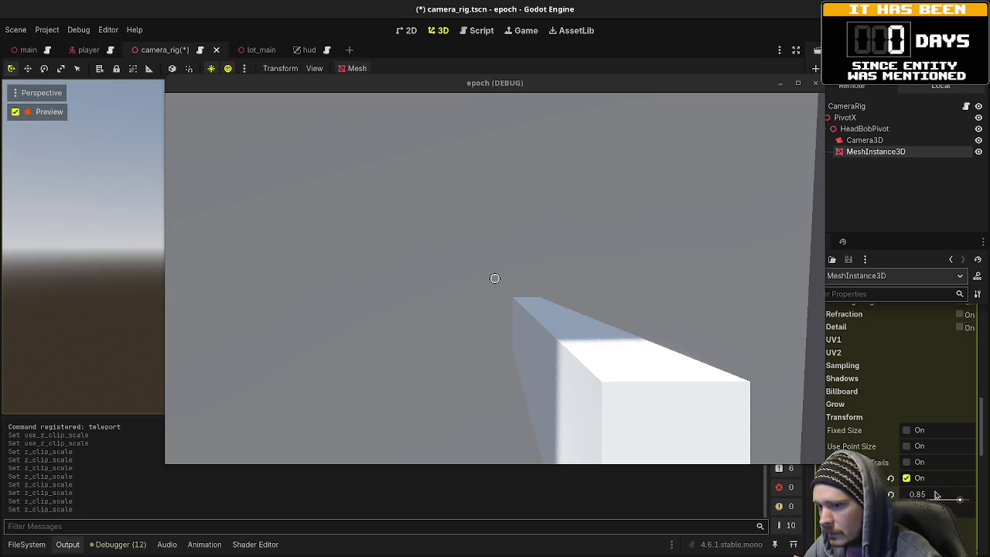
type("0.9")
key("Return")
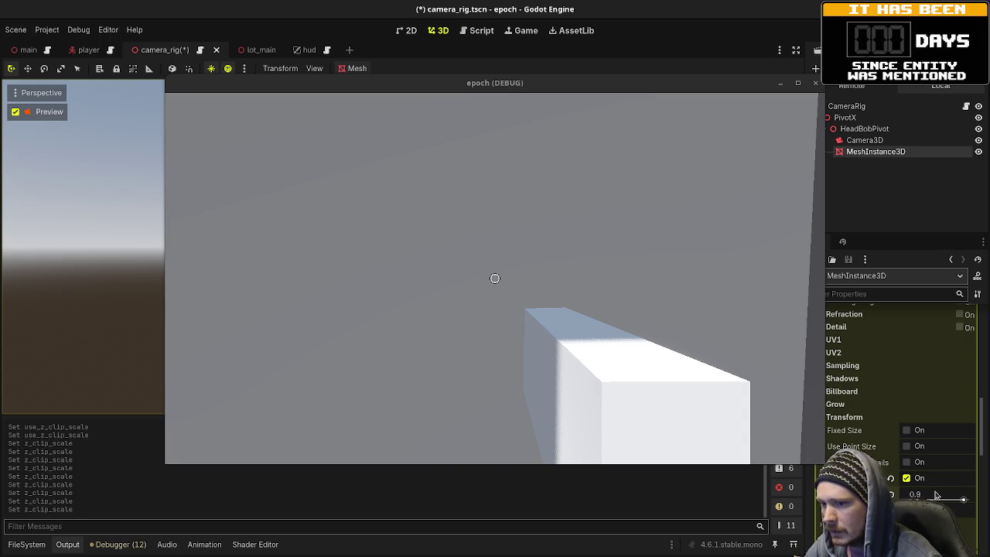
type("8")
key("Return")
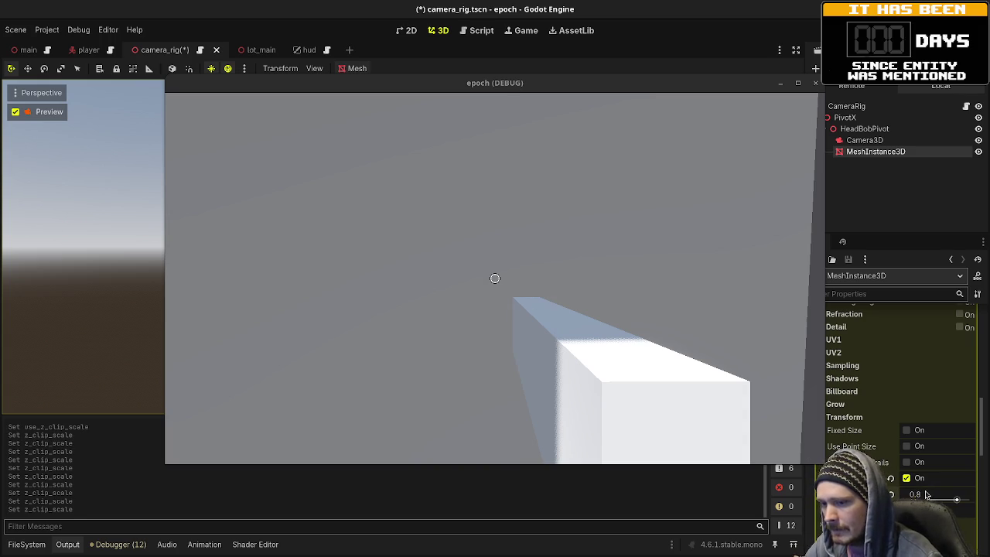
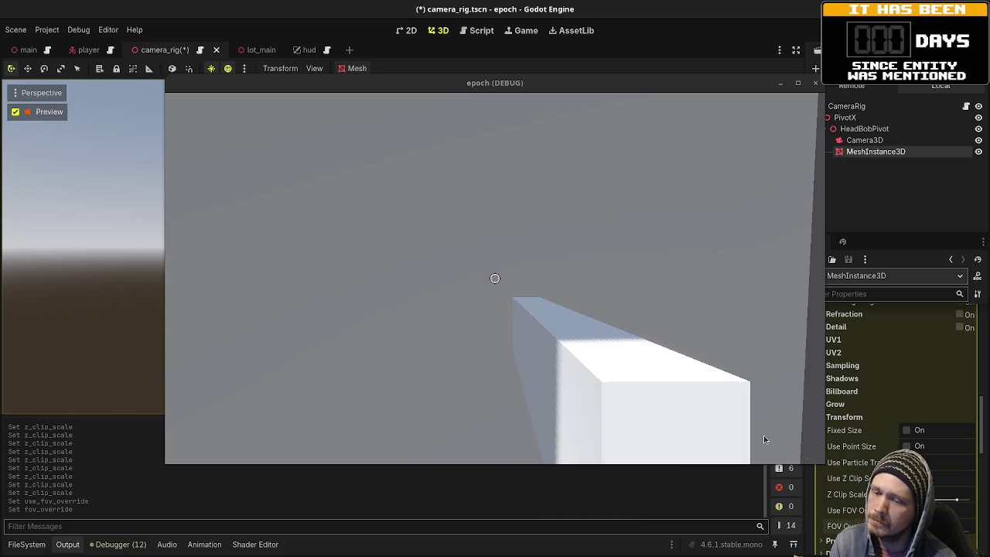
Step: Walk the player up to the Crouch Height 1.25 wall and press the held block against it
left_click(594, 279)
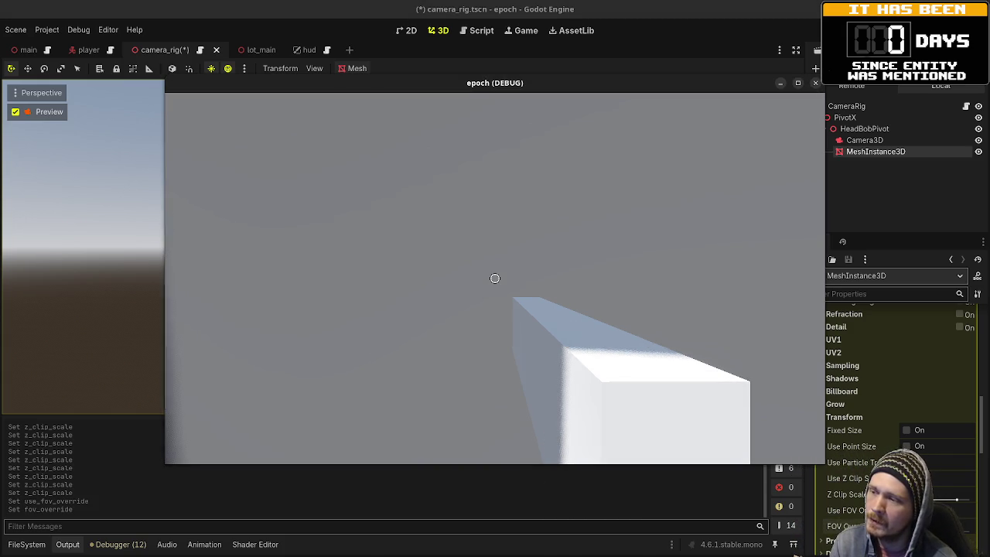
key("w")
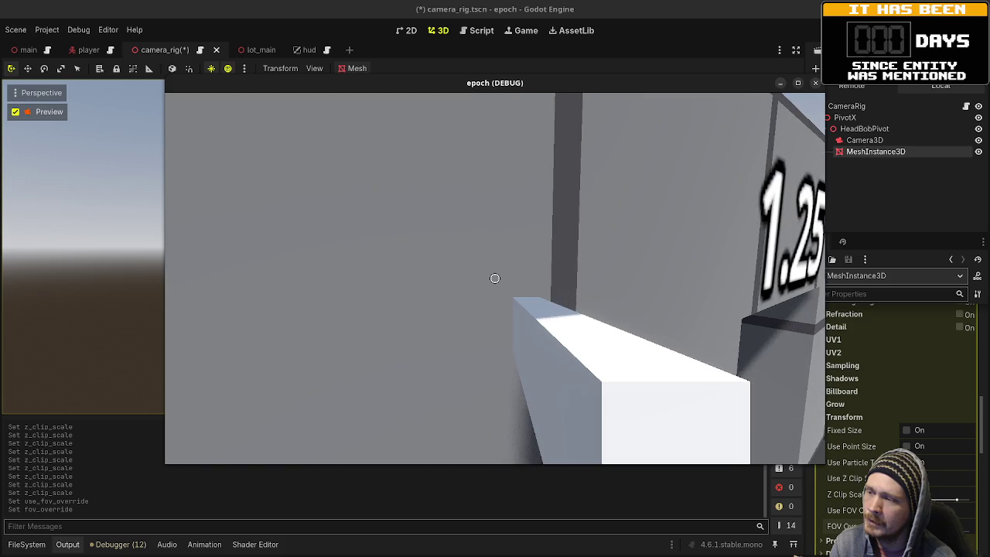
key("w")
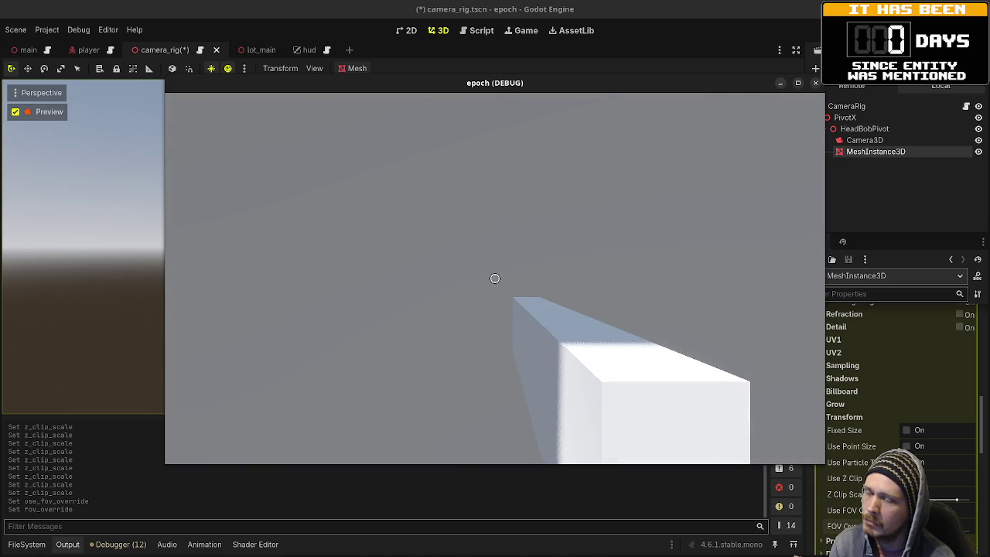
key("s")
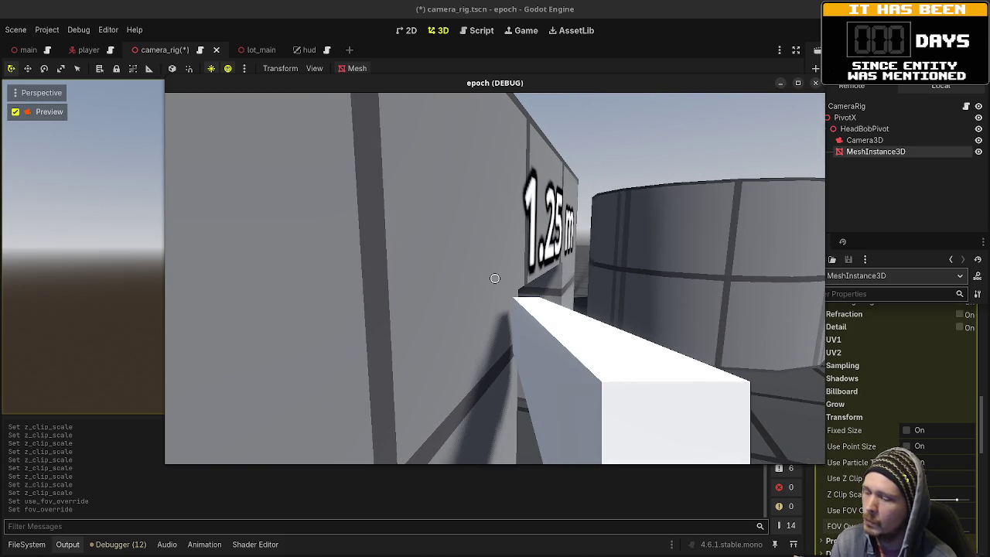
key("w")
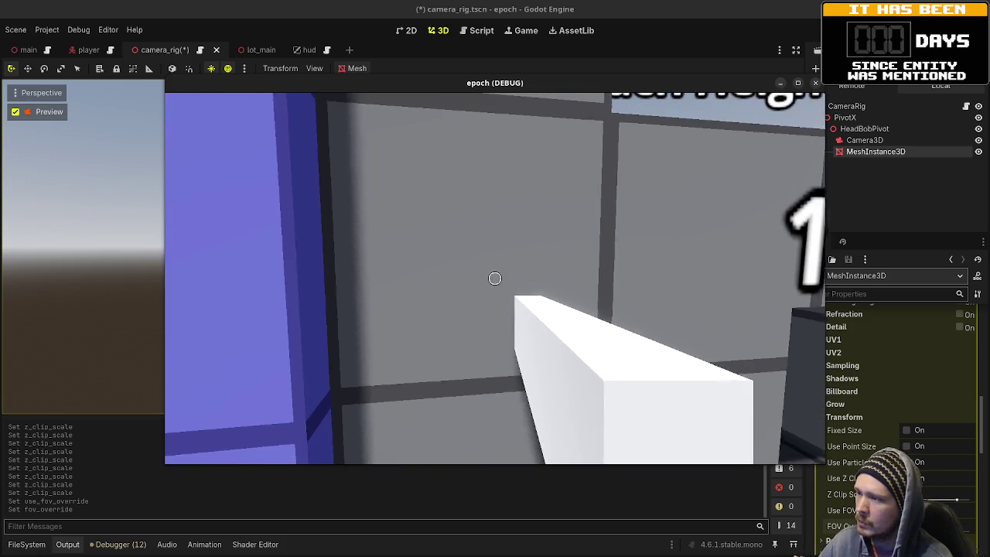
key("s")
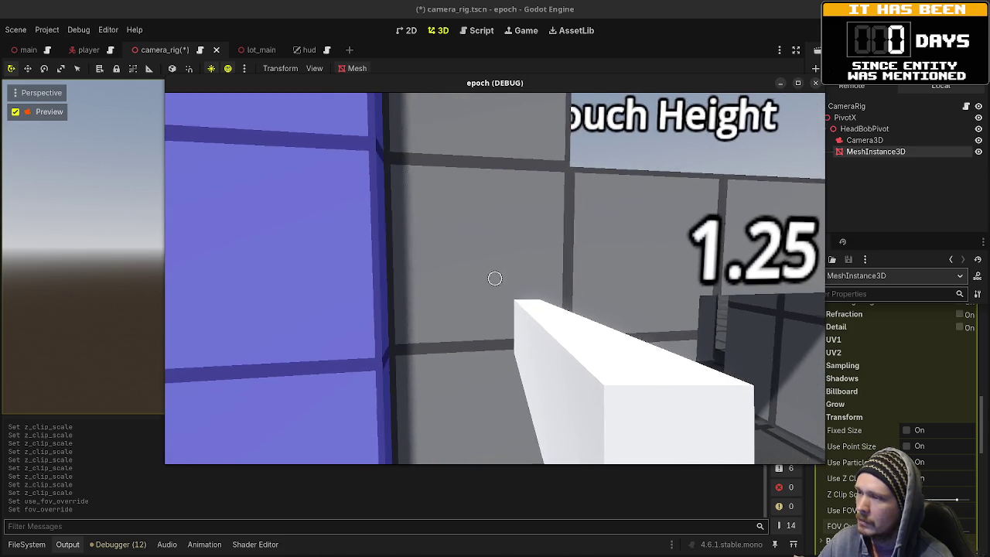
key("w")
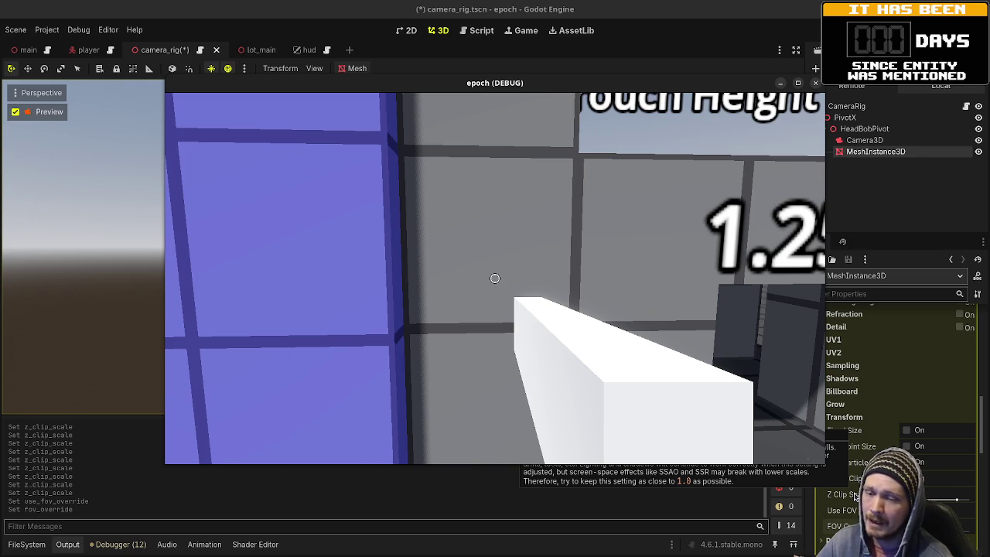
mouse_move(852, 500)
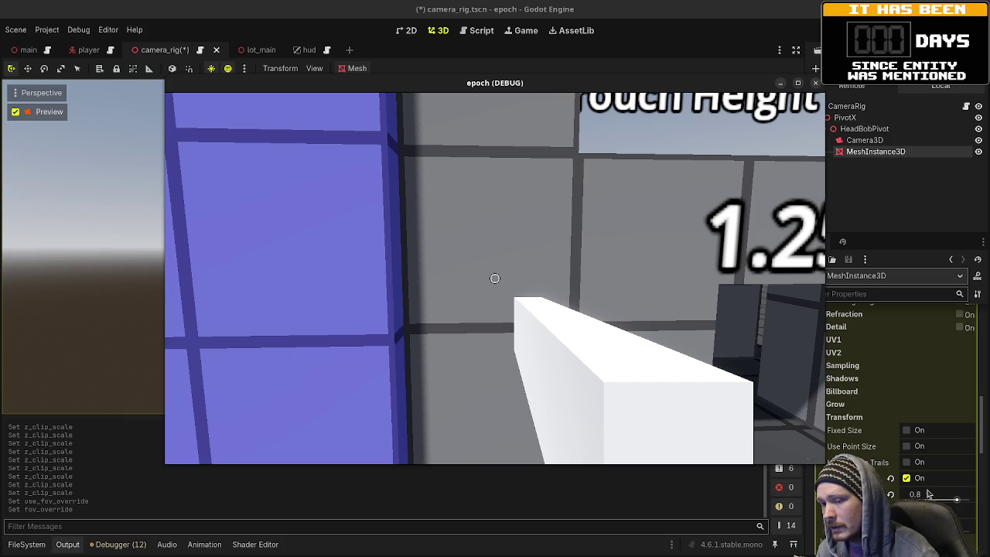
Step: Walk up to the grey wall and try Z Clip Scale values 0.85 and 0.86
key("w")
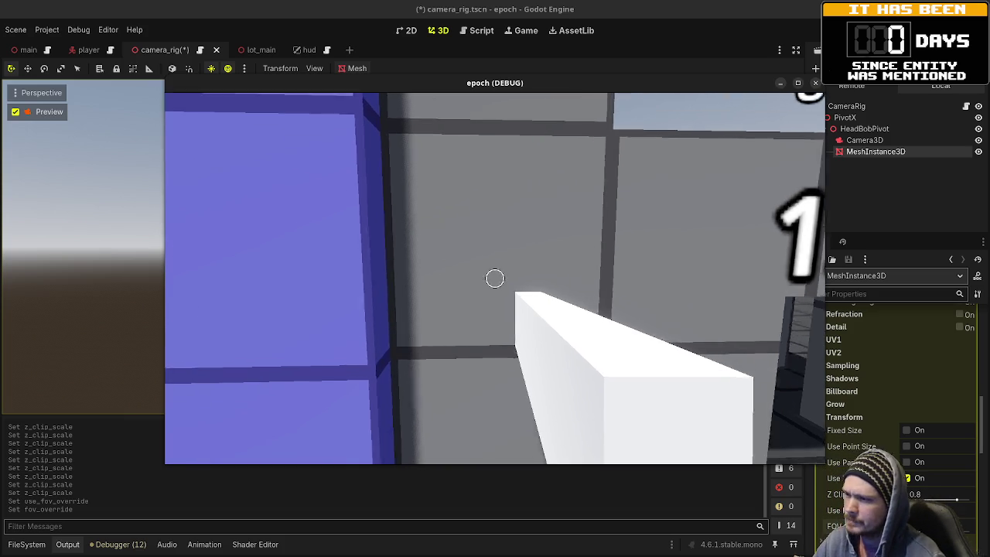
key("d")
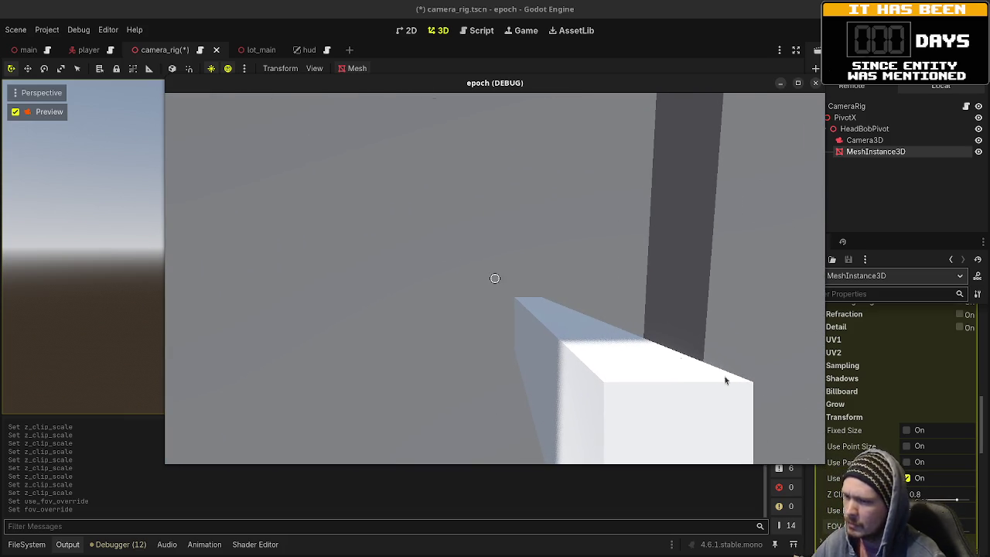
left_click(915, 494)
type("5")
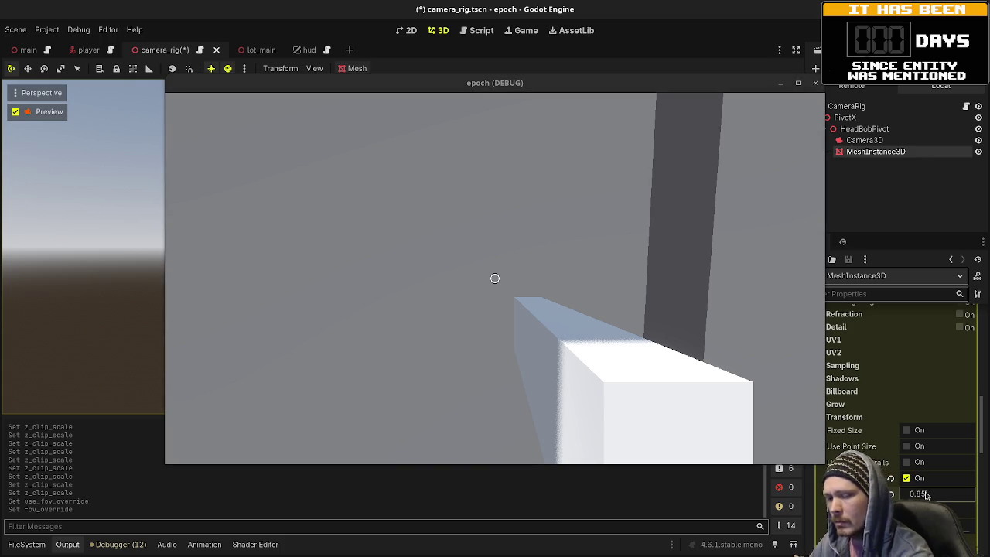
key("Return")
left_click(925, 495)
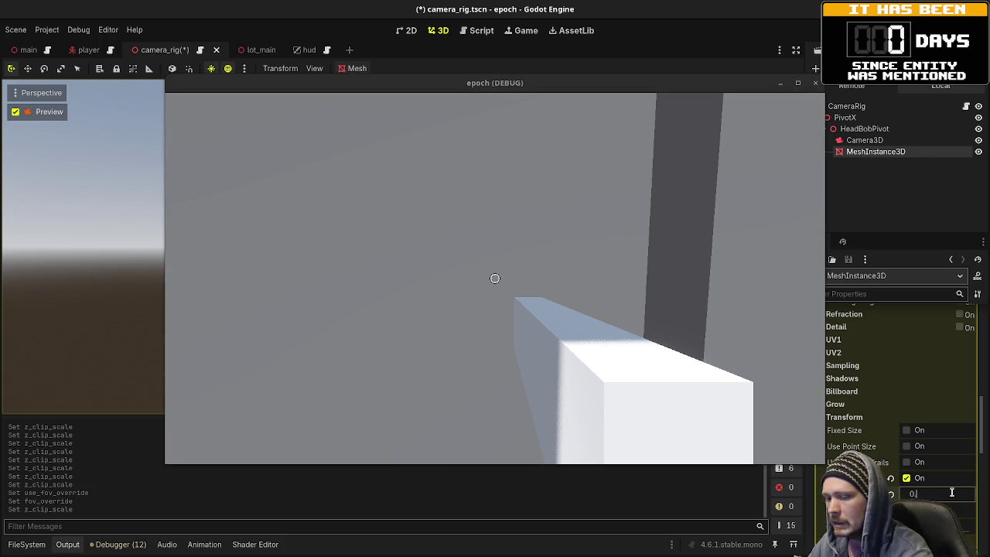
type("86")
key("Return")
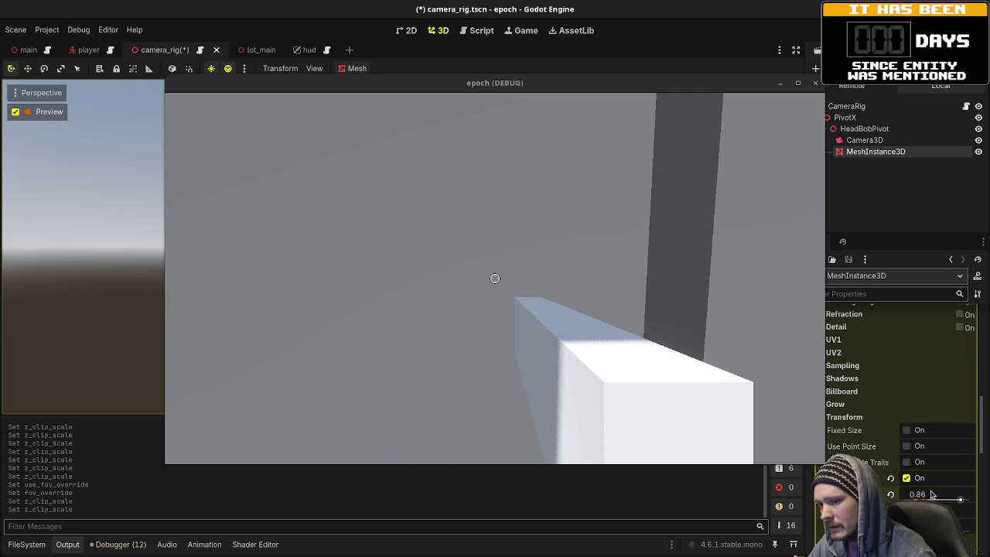
Step: Try 0.87 and 0.88, then settle the Z Clip Scale on 0.87
type("0.")
key("Return")
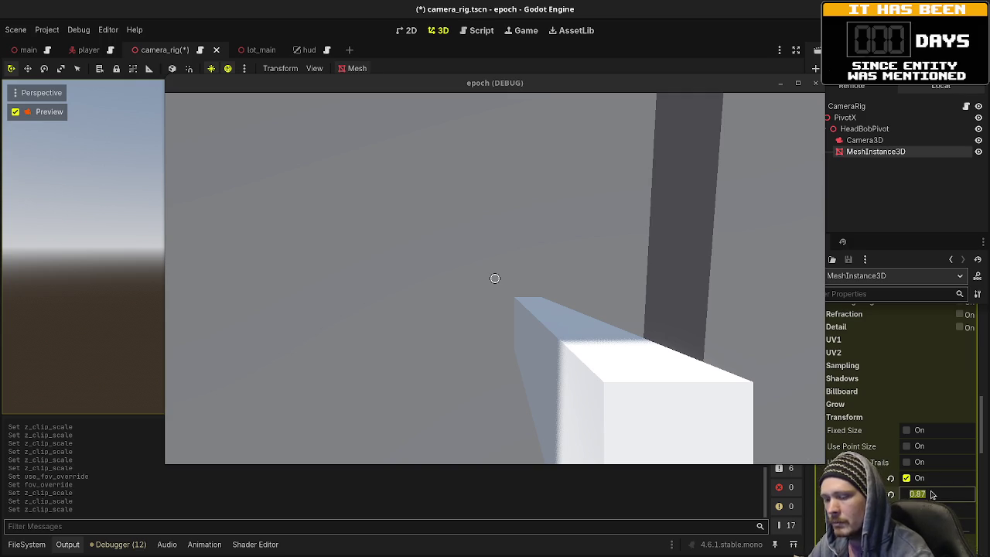
type("8")
key("Return")
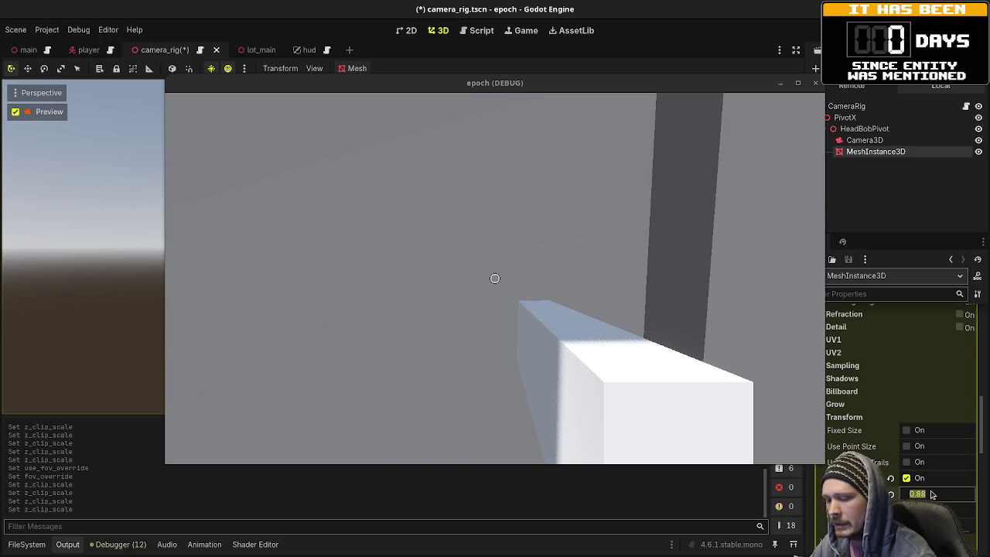
type("7")
key("Return")
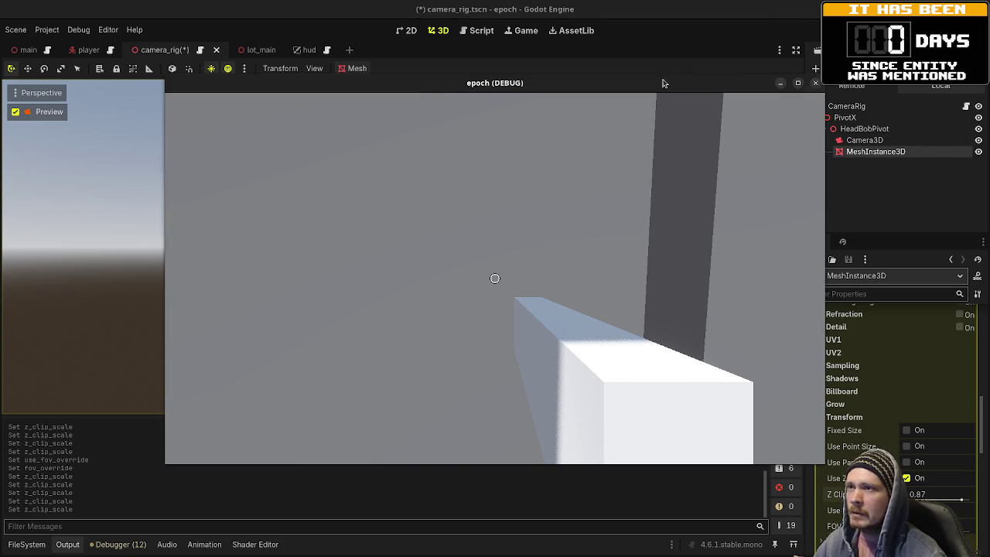
Step: Adjust the MeshInstance3D box mesh's z size, then commit its depth at 1.0
left_click_drag(687, 89, 652, 82)
left_click(890, 150)
scroll(865, 355, "up", 10)
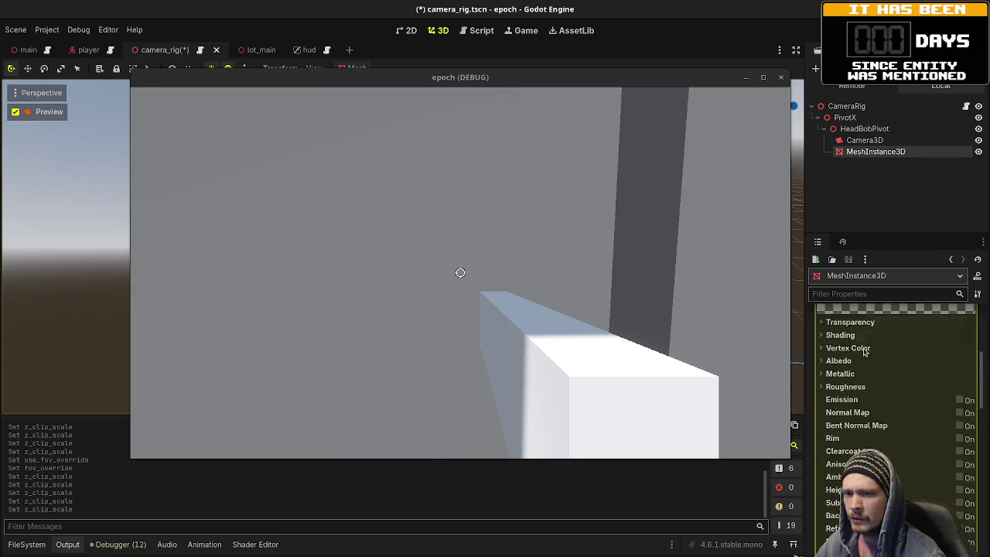
left_click(940, 356)
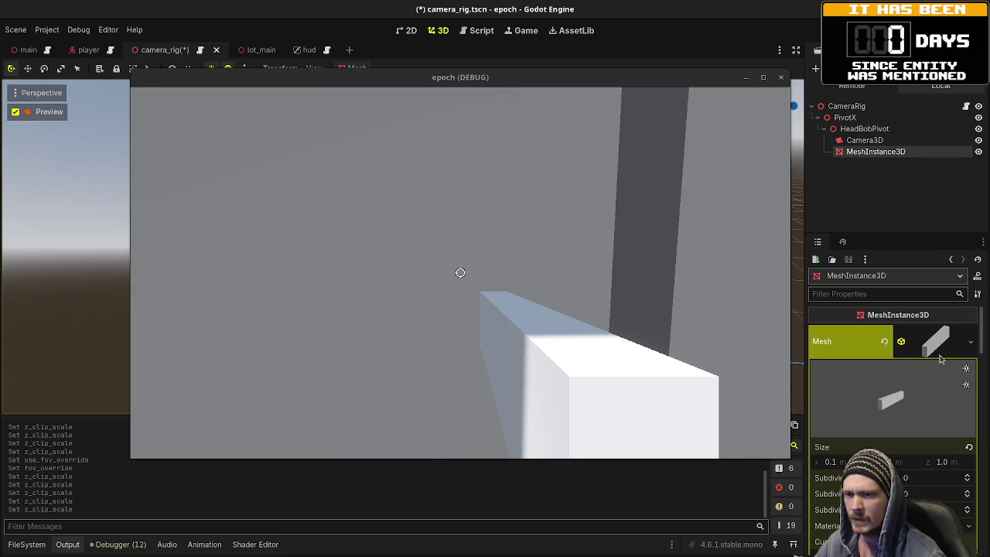
mouse_move(947, 462)
left_mouse_down()
mouse_move(930, 463)
mouse_move(959, 463)
left_mouse_up()
left_click(943, 463)
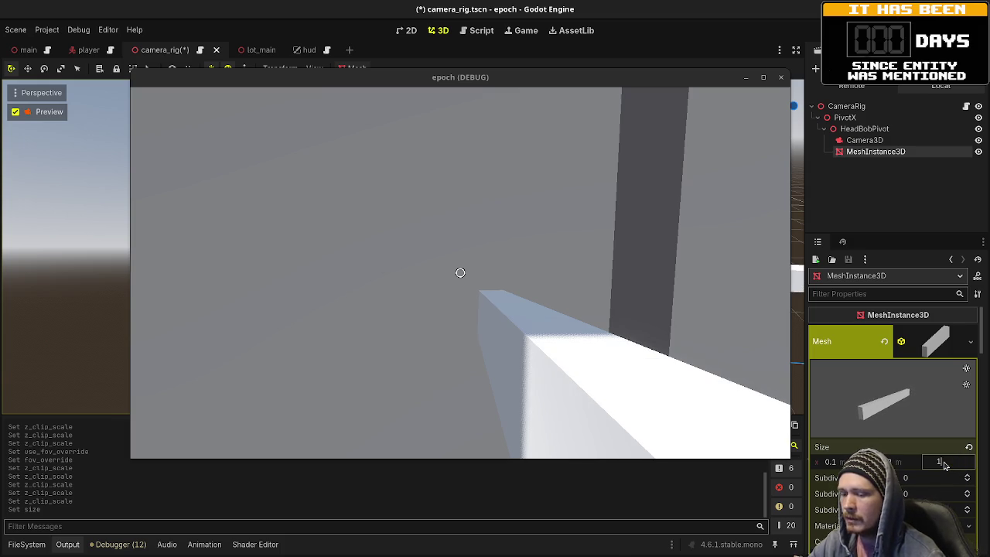
key("Return")
Step: Walk the player back to face the 1.25 m wall and expand the material override properties
left_click(592, 265)
key("w")
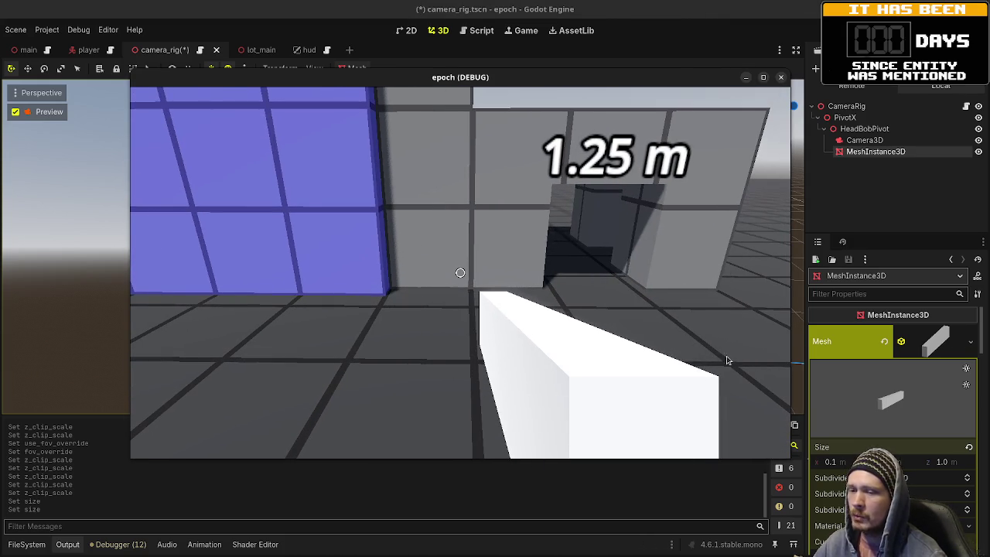
scroll(865, 425, "down", 5)
scroll(870, 402, "down", 3)
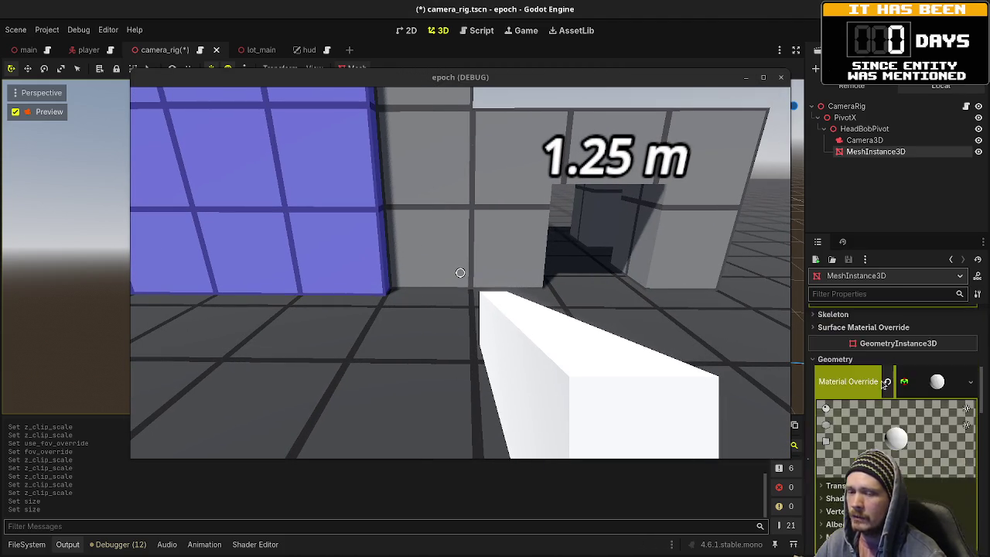
left_click(882, 384)
scroll(882, 384, "down", 5)
scroll(881, 384, "down", 4)
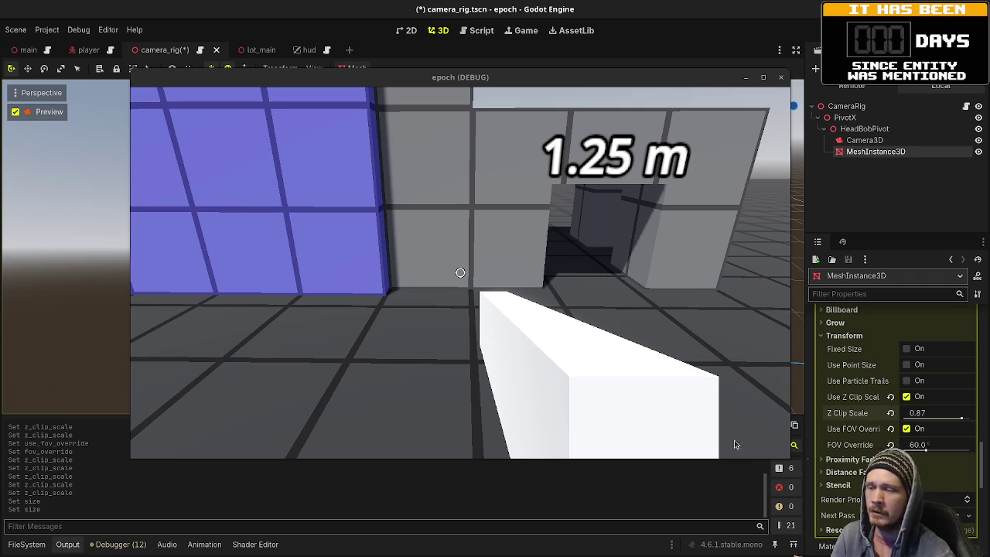
Step: Slide the running game window left so the camera rig appears in the 3D viewport
mouse_move(850, 421)
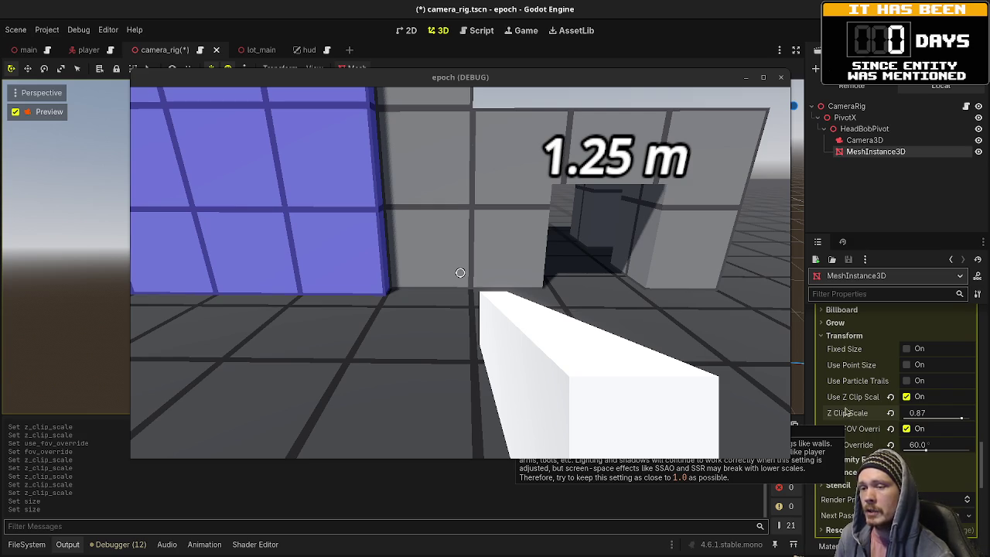
left_click_drag(651, 78, 392, 59)
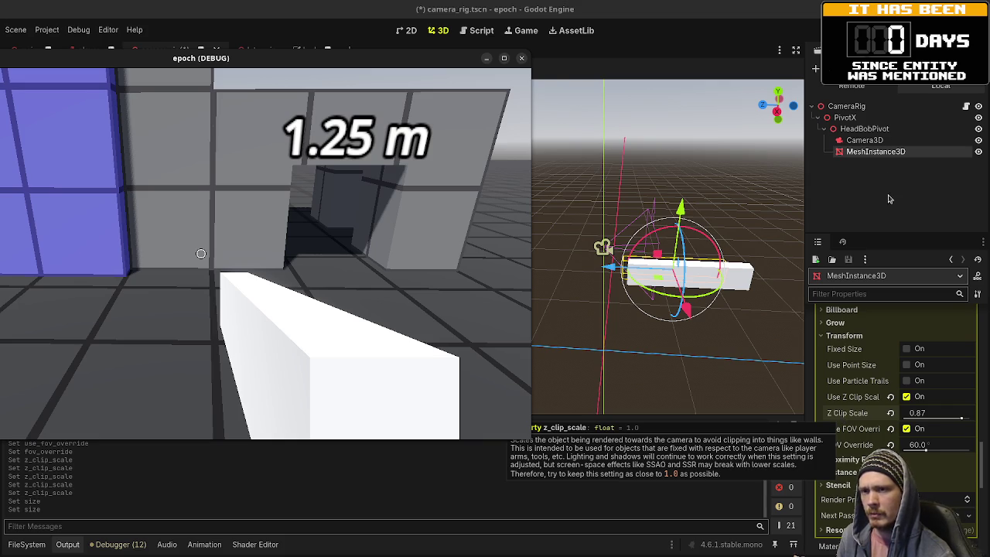
Step: Inspect the Camera3D and MeshInstance3D nodes, then show character_body_motor.gd in the Script workspace
left_click(865, 140)
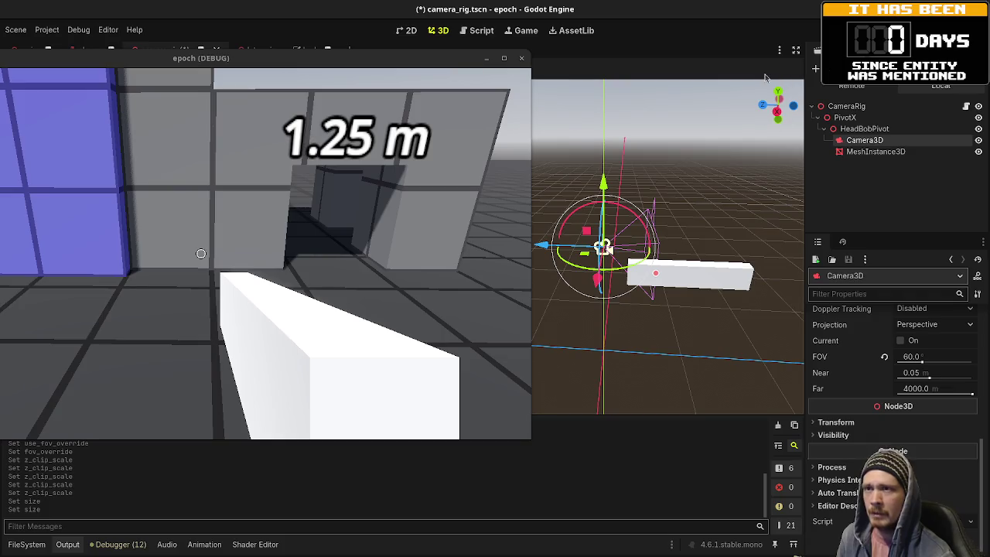
left_click(858, 153)
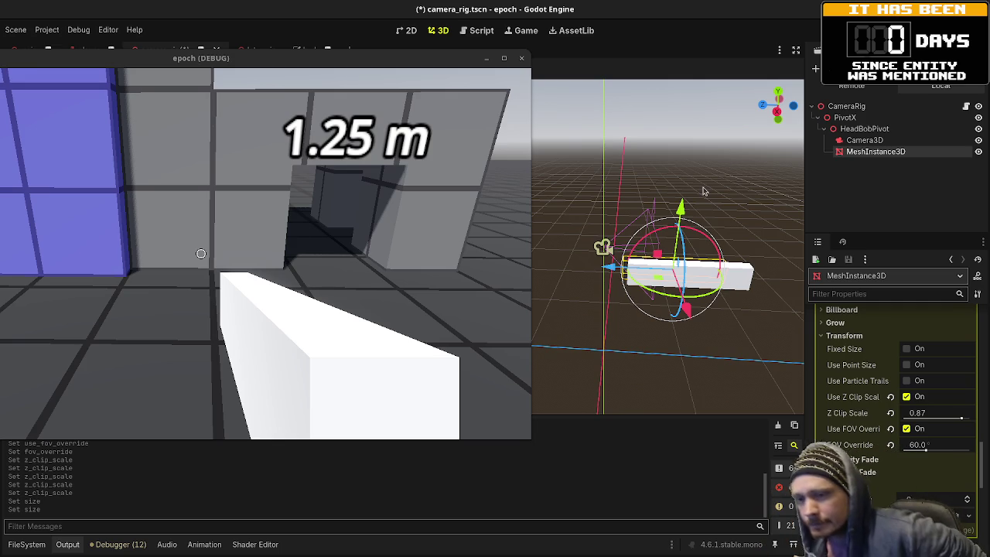
mouse_move(389, 77)
left_mouse_down()
mouse_move(530, 107)
mouse_move(557, 122)
left_mouse_up()
left_click(477, 30)
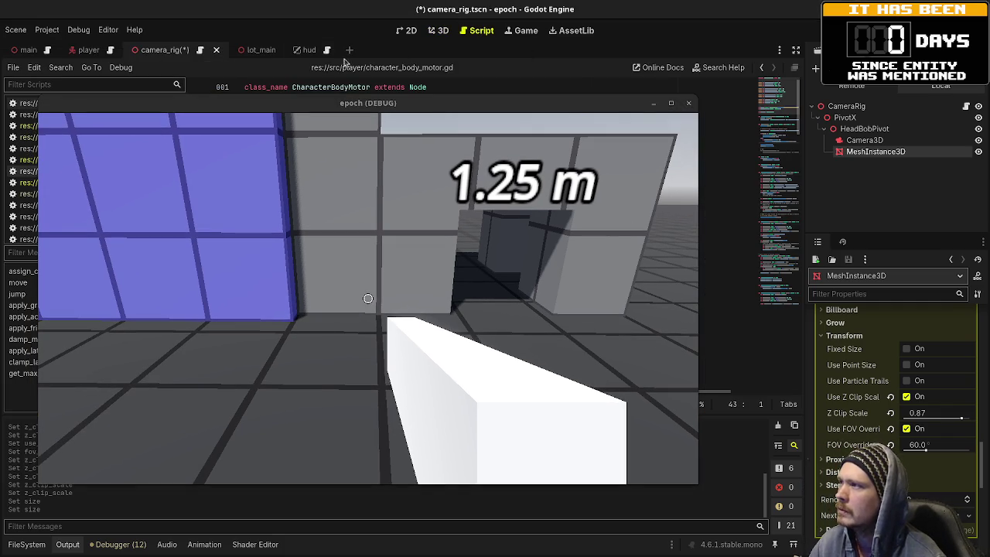
Step: Return to the Game workspace with 3D interaction mode enabled
key("ctrl+F4")
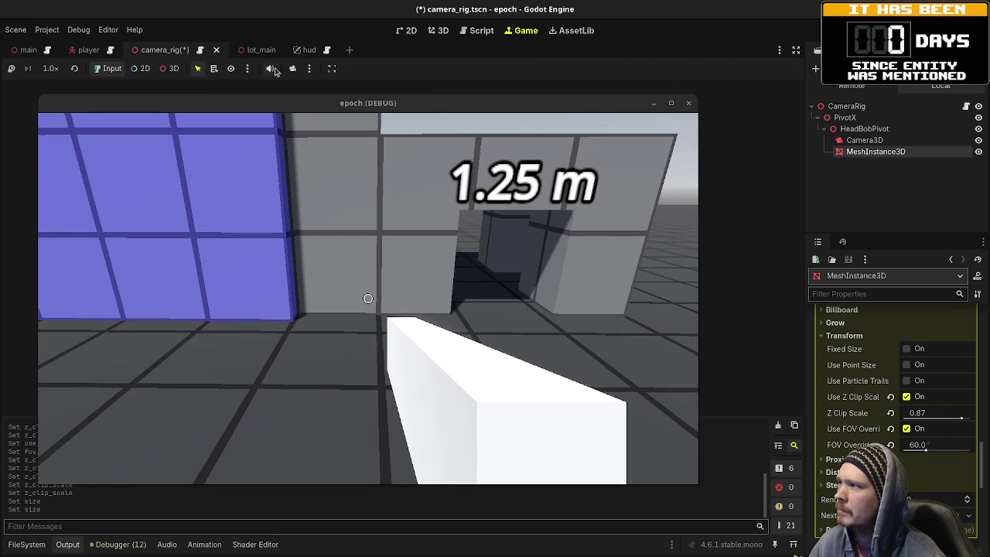
left_click(170, 68)
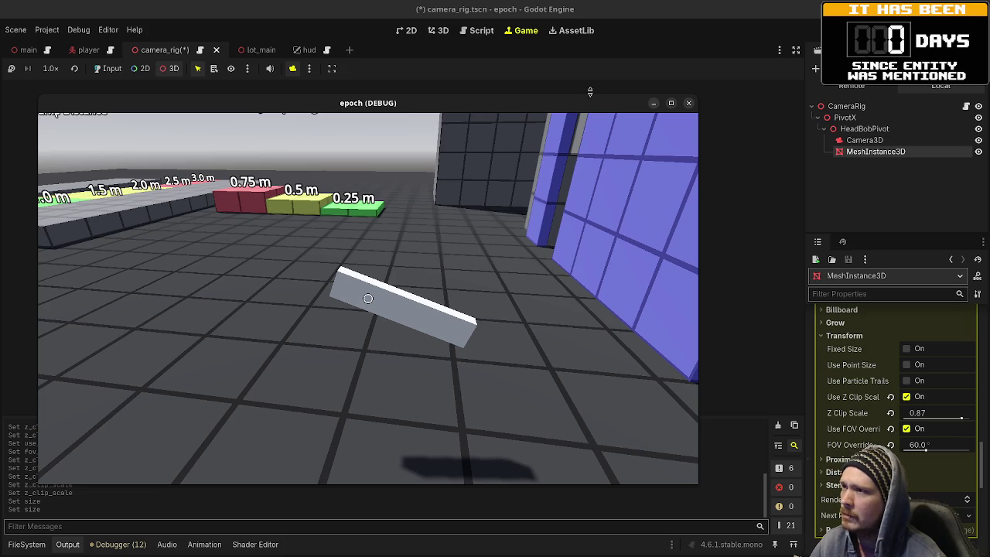
left_click_drag(586, 103, 582, 95)
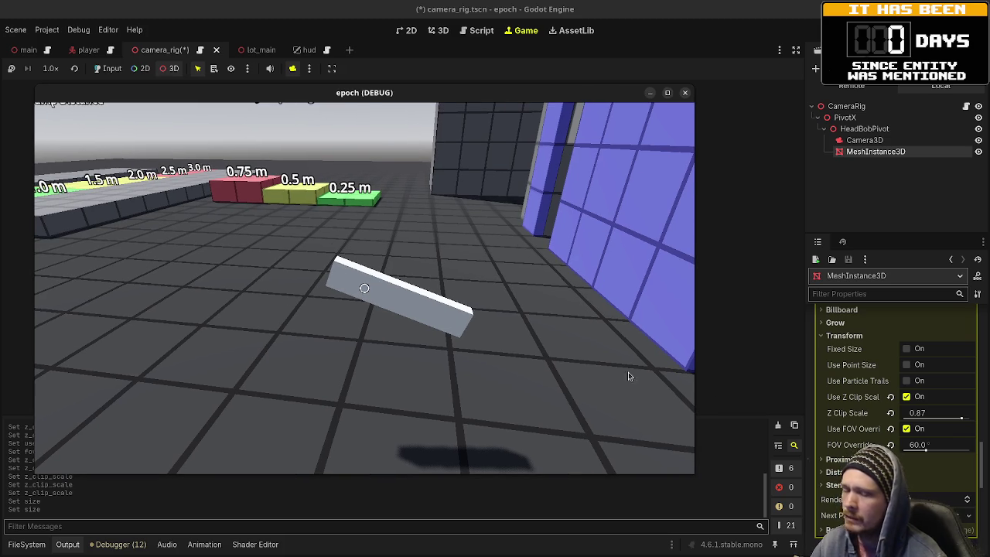
Step: Raise the plank's Z Clip Scale to 1.0, drop it to 0.5, and pick an in-game collision shape
mouse_move(960, 419)
left_mouse_down()
mouse_move(971, 421)
mouse_move(923, 422)
left_mouse_up()
left_click(935, 420)
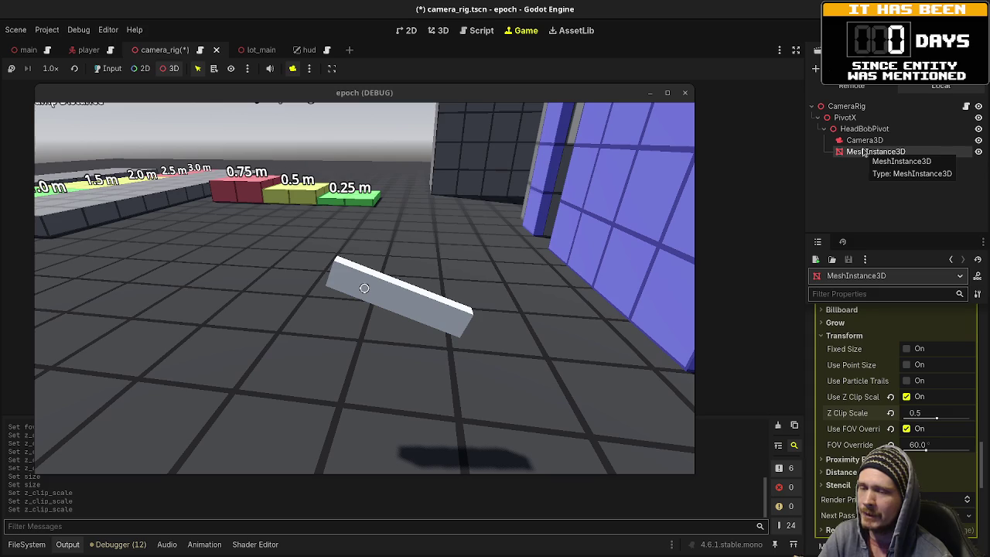
mouse_move(853, 420)
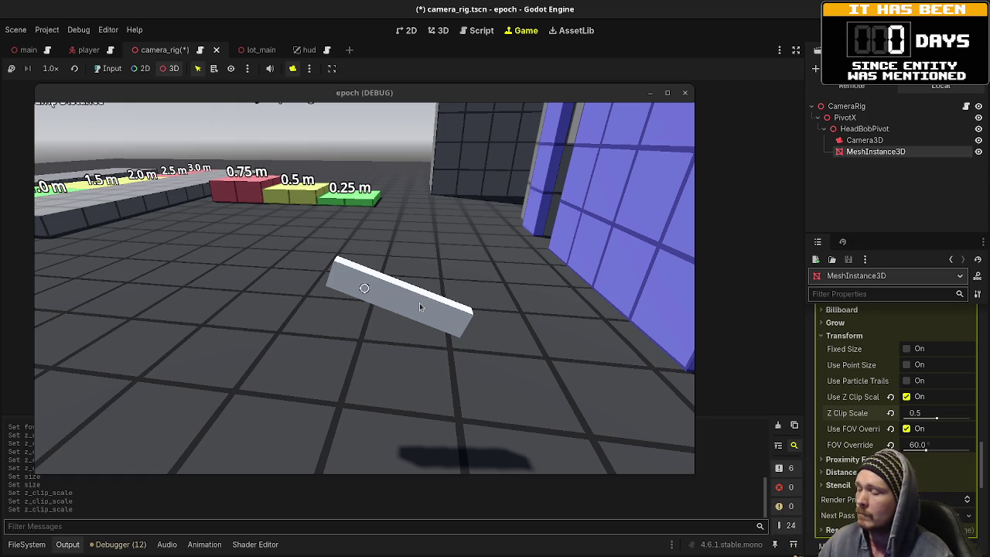
left_click(513, 254)
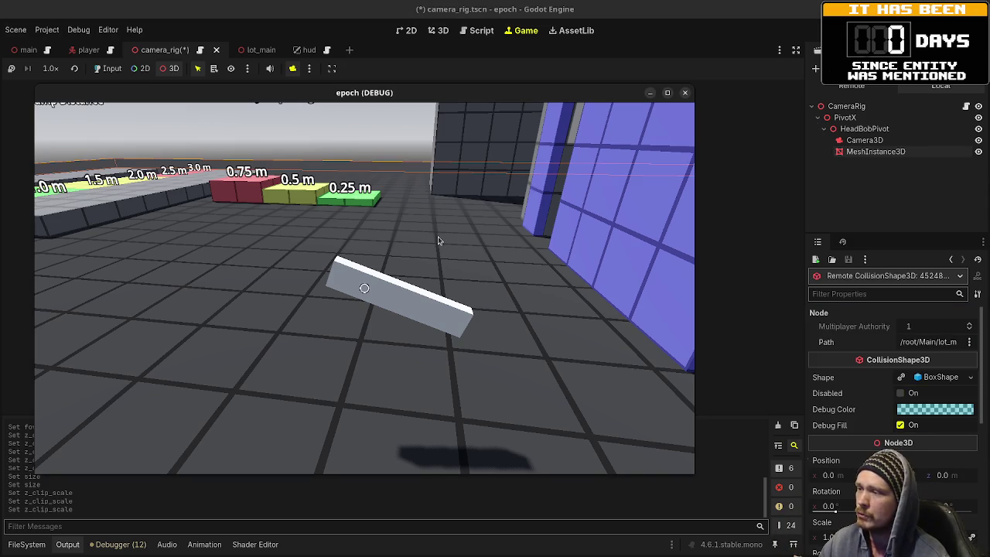
Step: Enable game input, reselect the remote MeshInstance3D, and begin editing its 0.5 Z Clip Scale
left_click(113, 68)
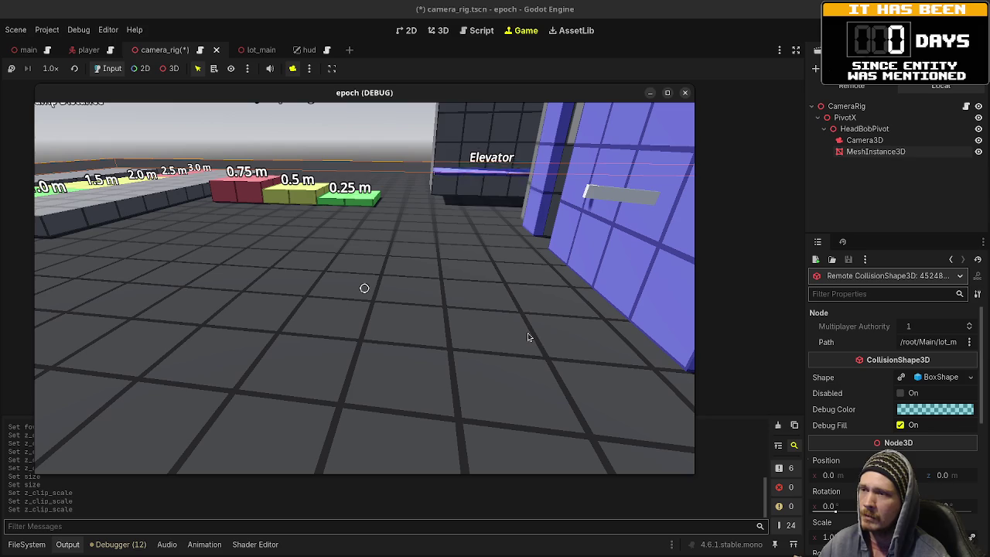
left_click(864, 140)
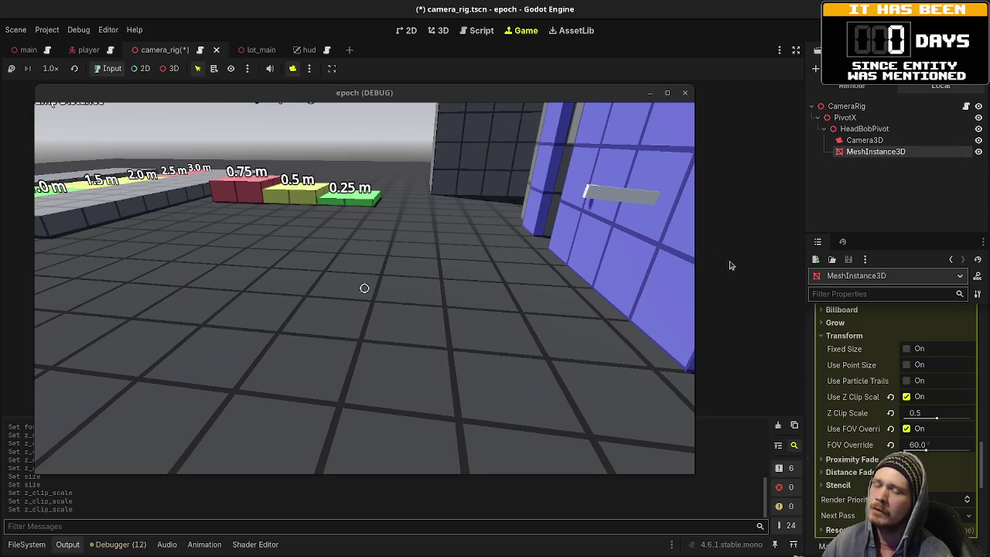
left_click(922, 416)
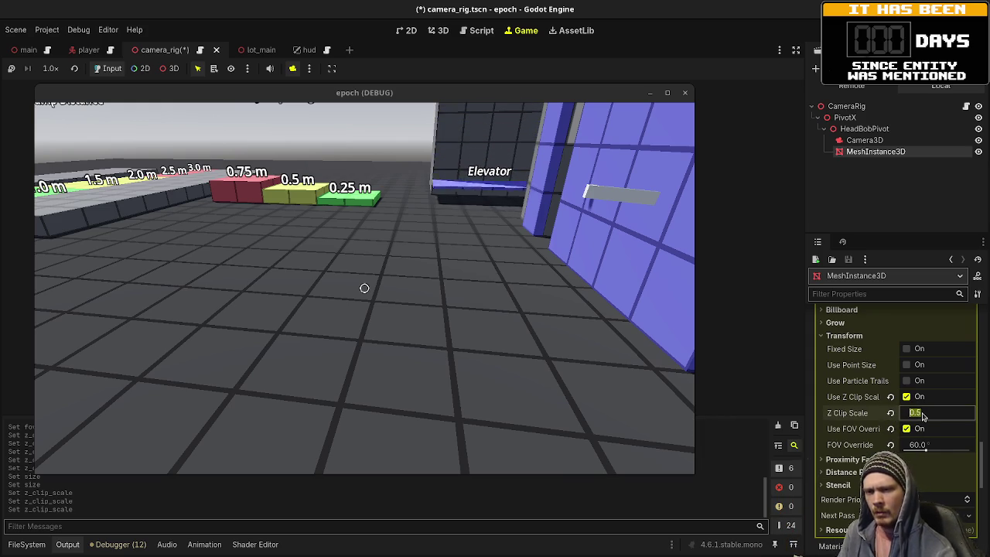
Step: Enter 0.8 as the Z Clip Scale, then embed the game window back into the Game tab
type("03")
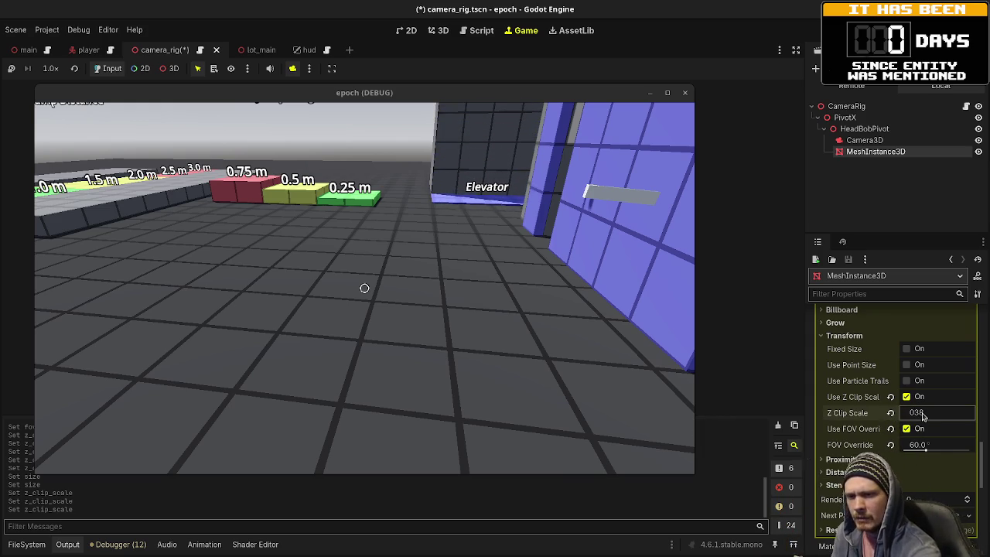
key("BackSpace")
type("8")
key("Return")
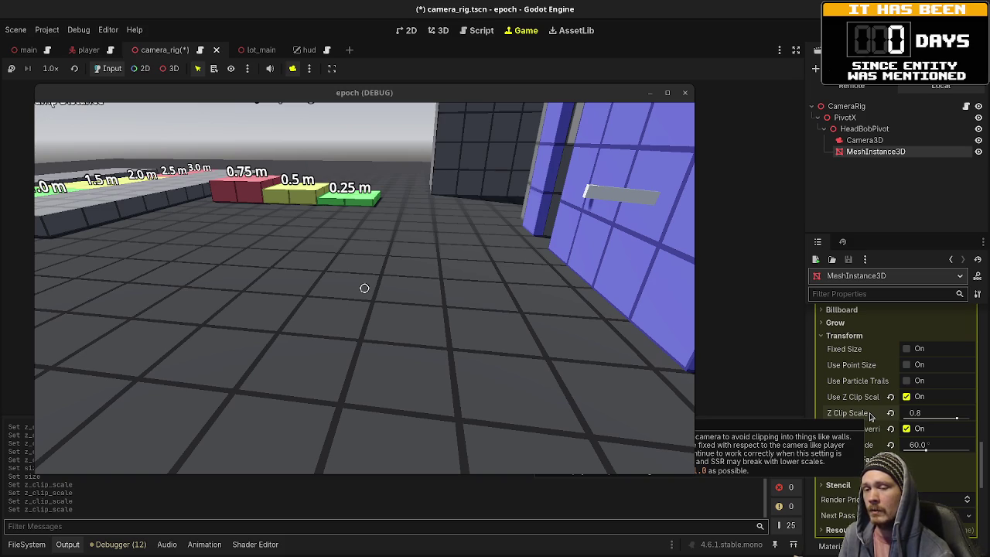
left_click_drag(542, 93, 409, 71)
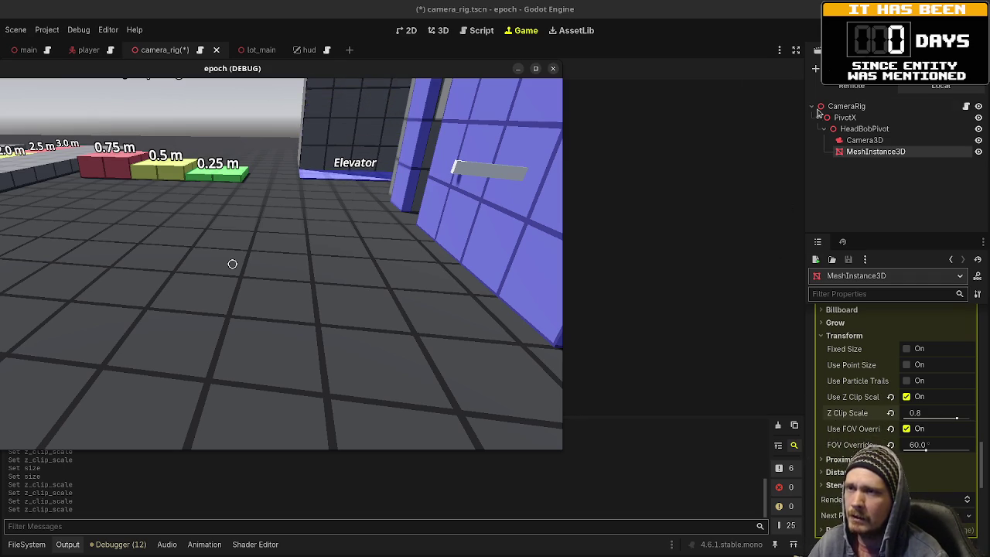
left_click(406, 77)
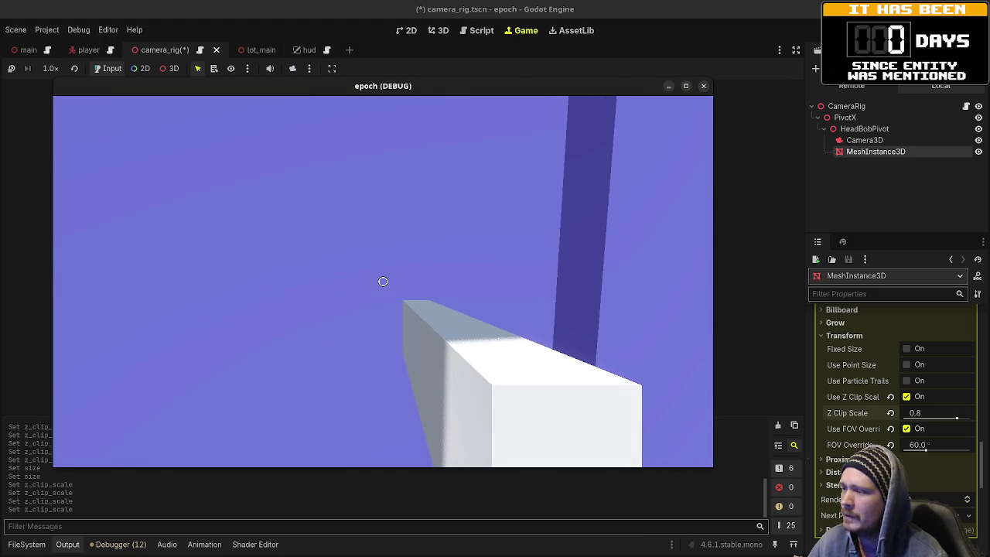
left_click(892, 401)
left_click(906, 397)
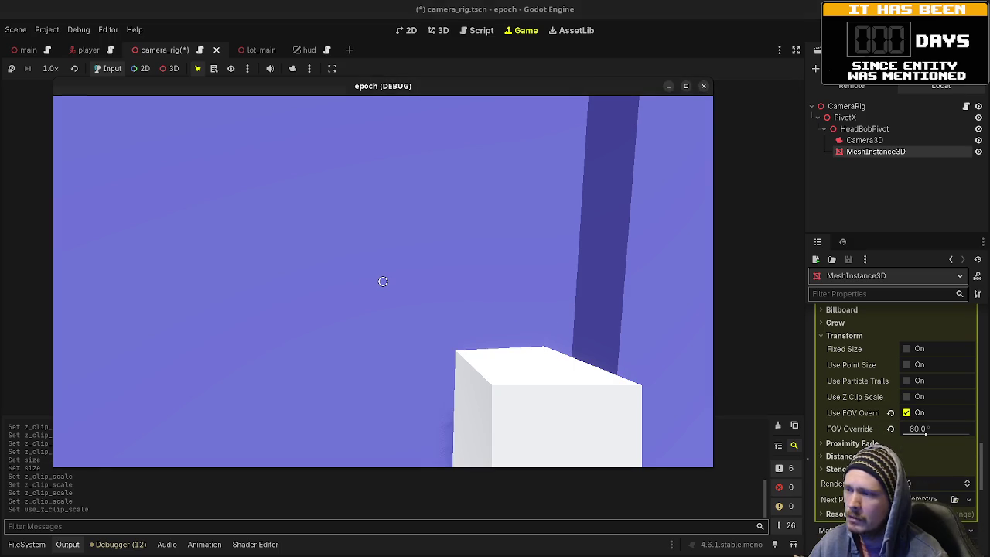
left_click(383, 281)
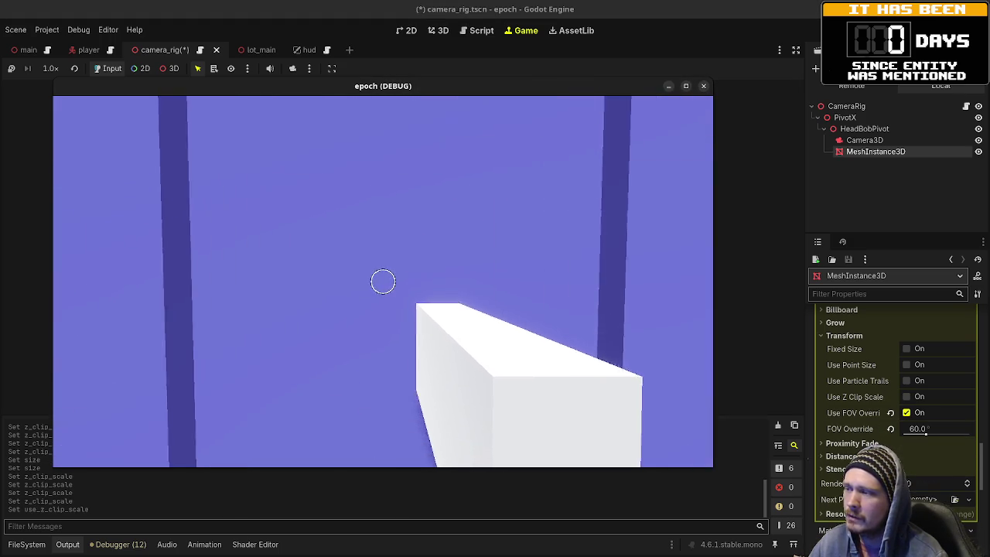
key("Escape")
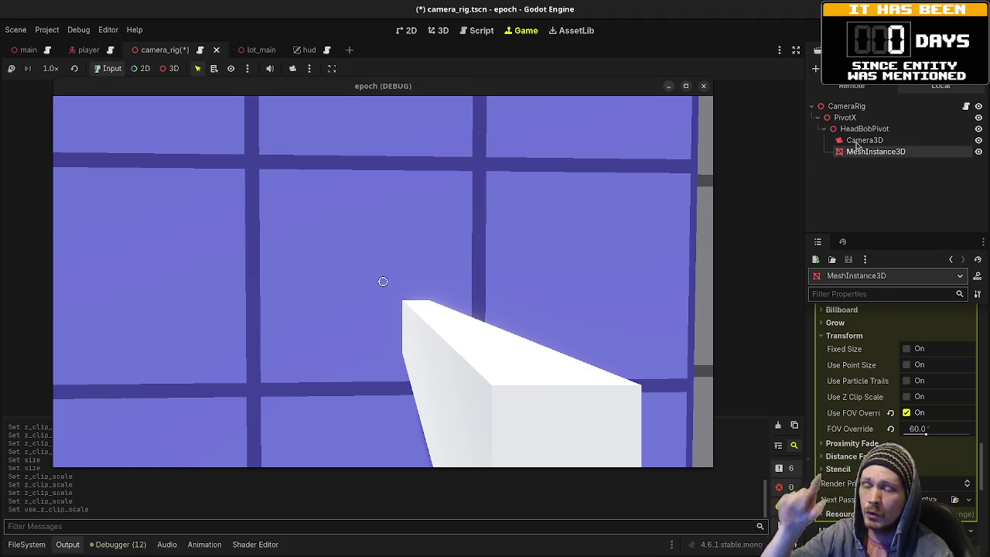
left_click(856, 142)
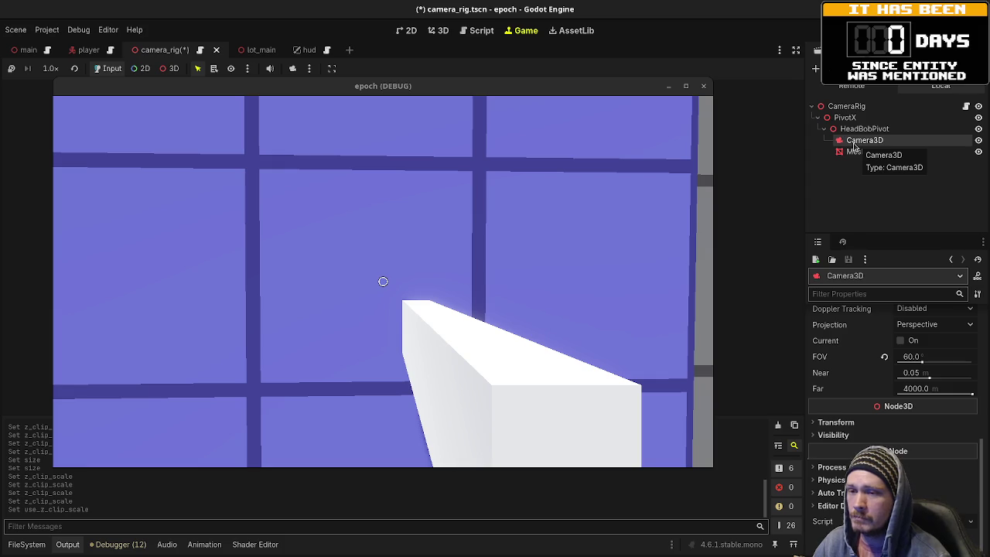
left_click(382, 280)
key("w")
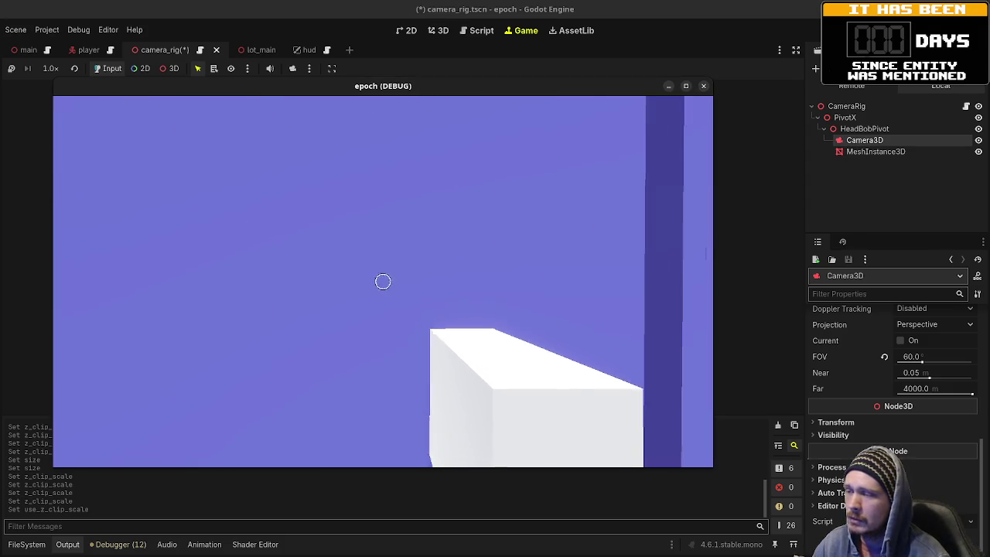
key("Escape")
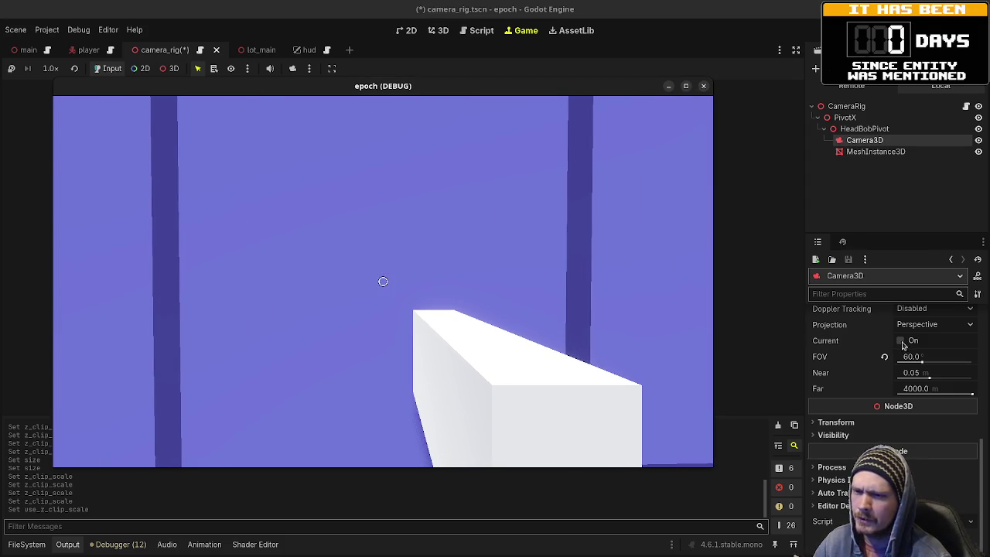
left_click(874, 153)
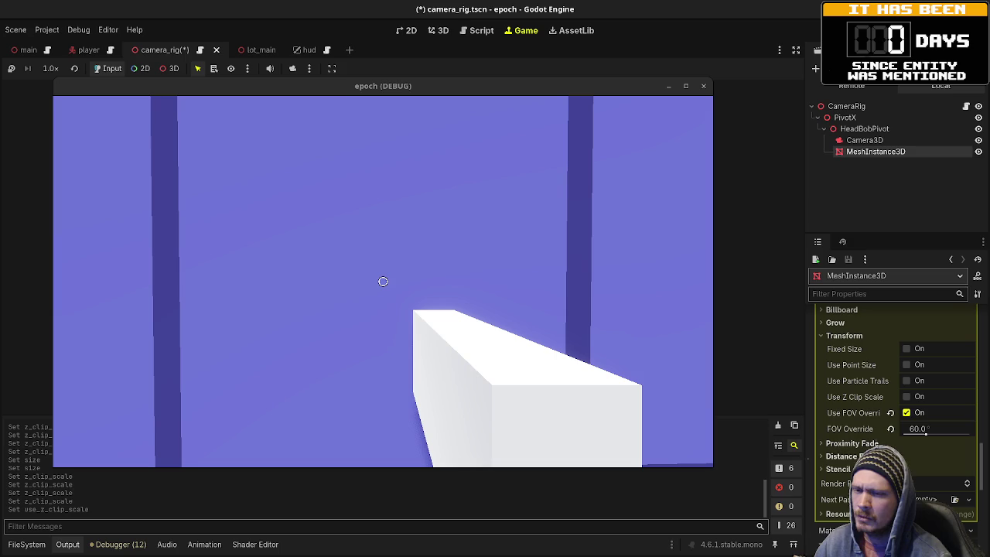
left_click(907, 397)
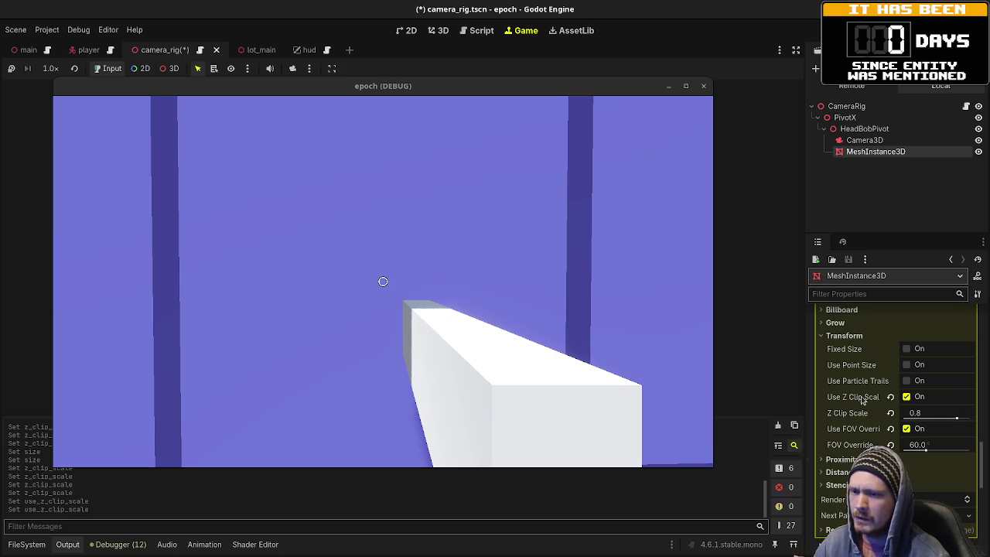
left_click(537, 294)
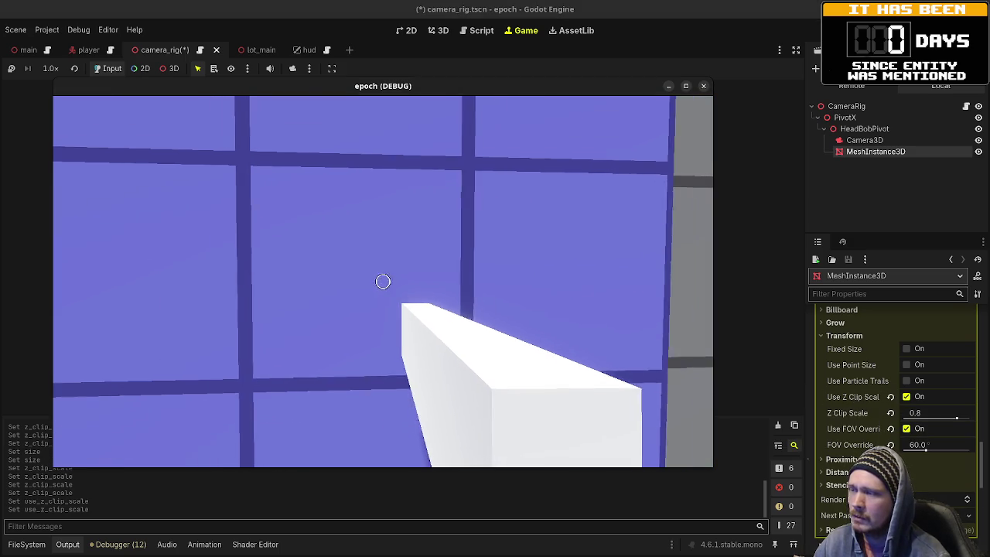
key("w")
key("s")
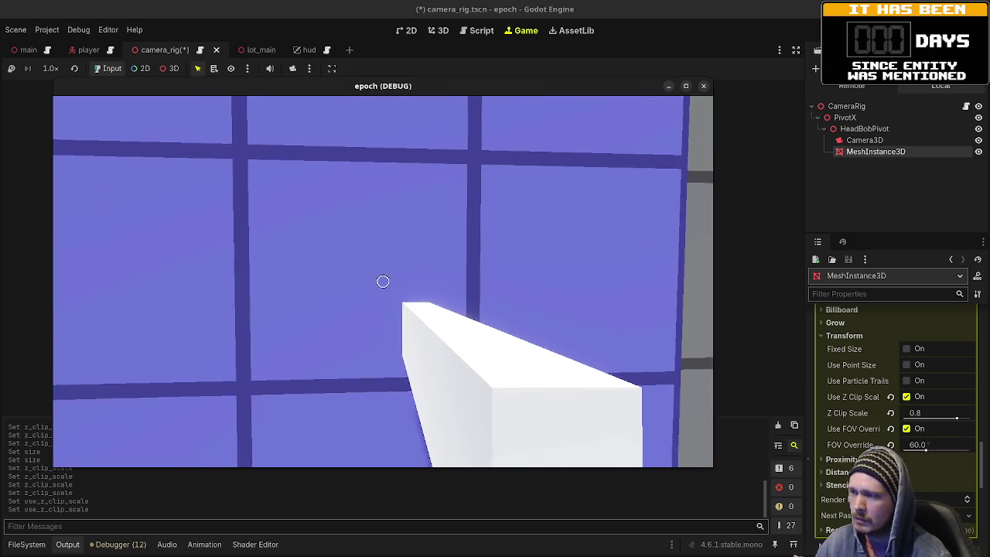
key("w")
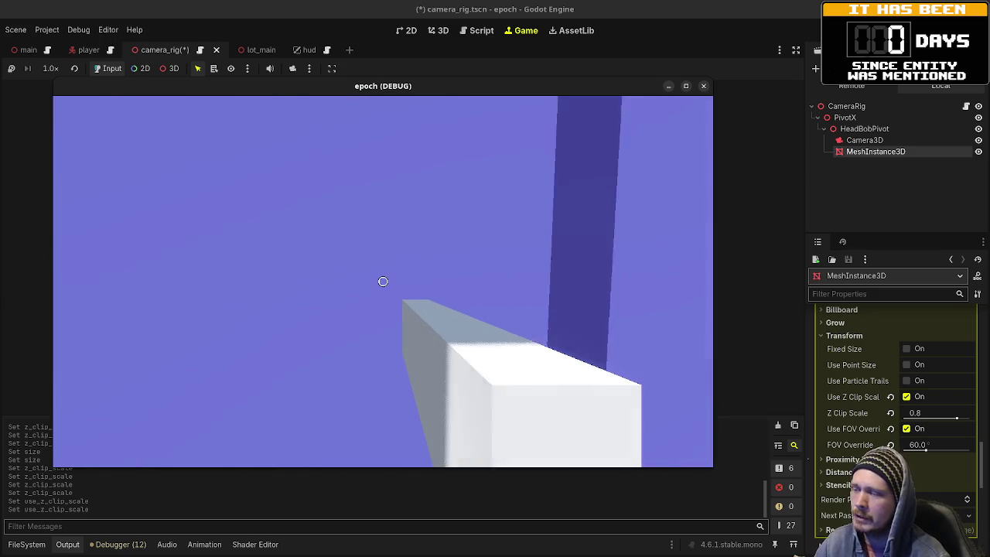
key("s")
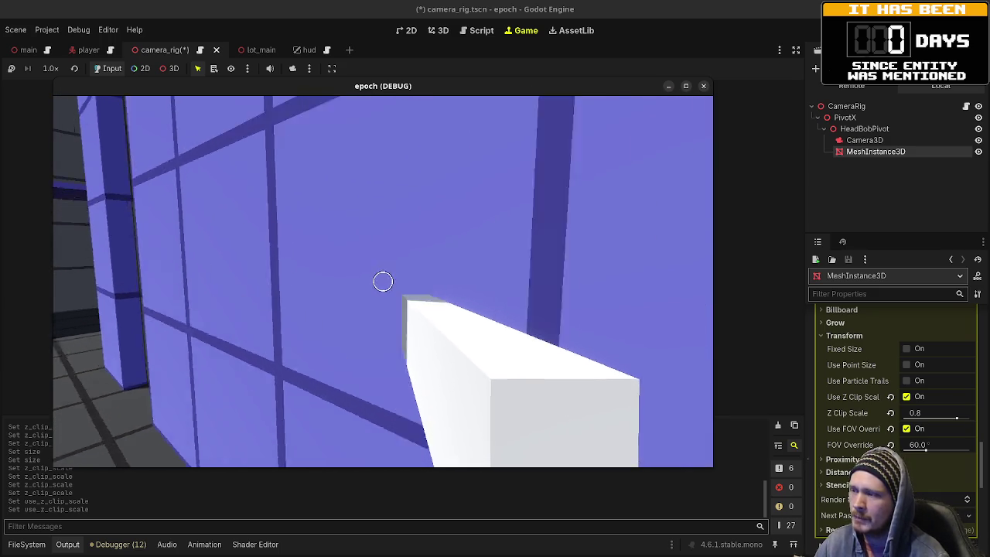
key("w")
key("Escape")
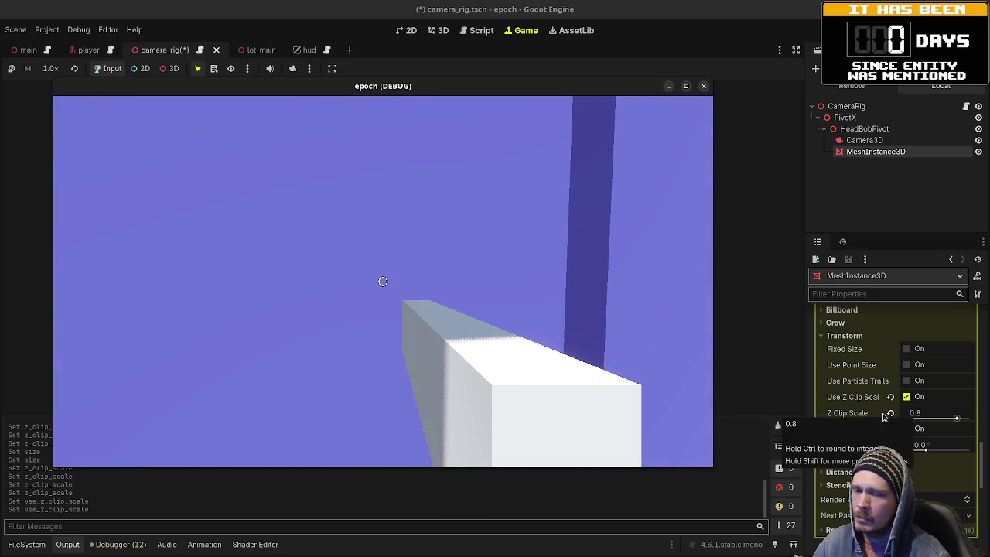
Step: Drop the held block's Z Clip Scale to 0.01, then type 0.8 back in
mouse_move(853, 418)
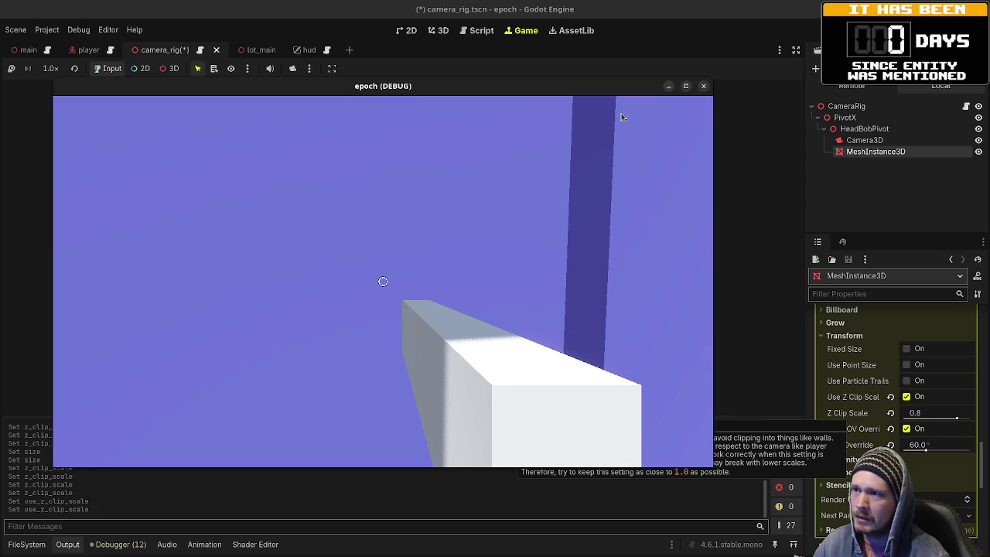
left_click_drag(586, 86, 534, 43)
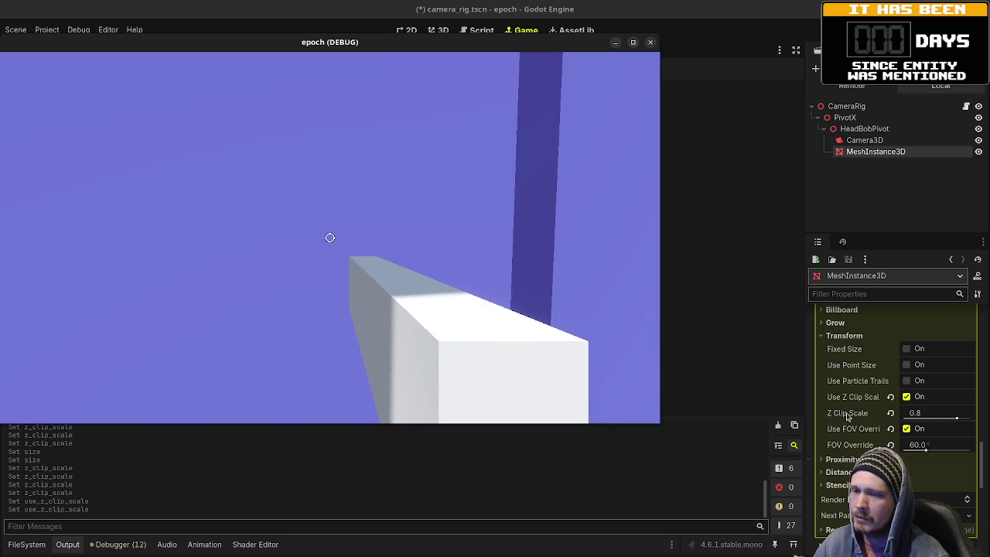
mouse_move(848, 402)
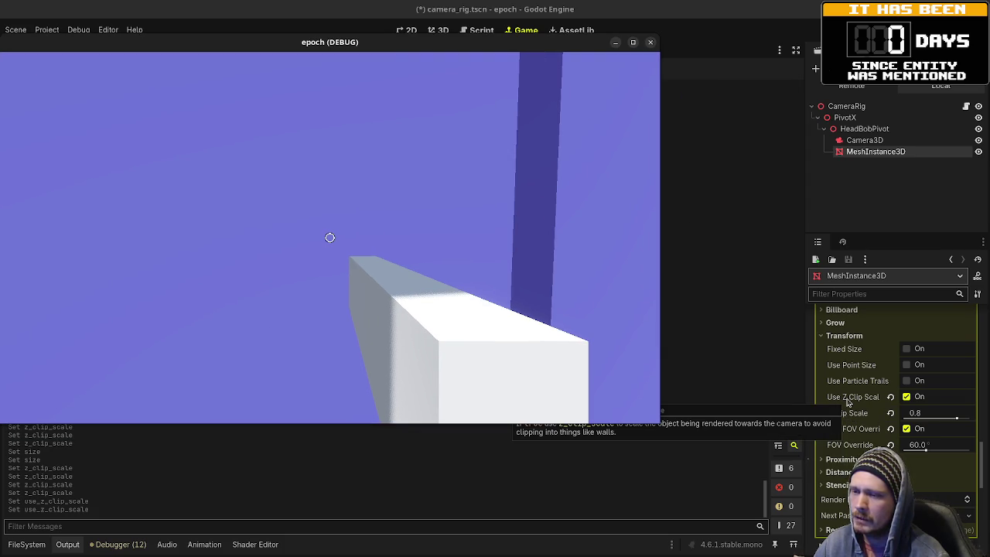
mouse_move(866, 418)
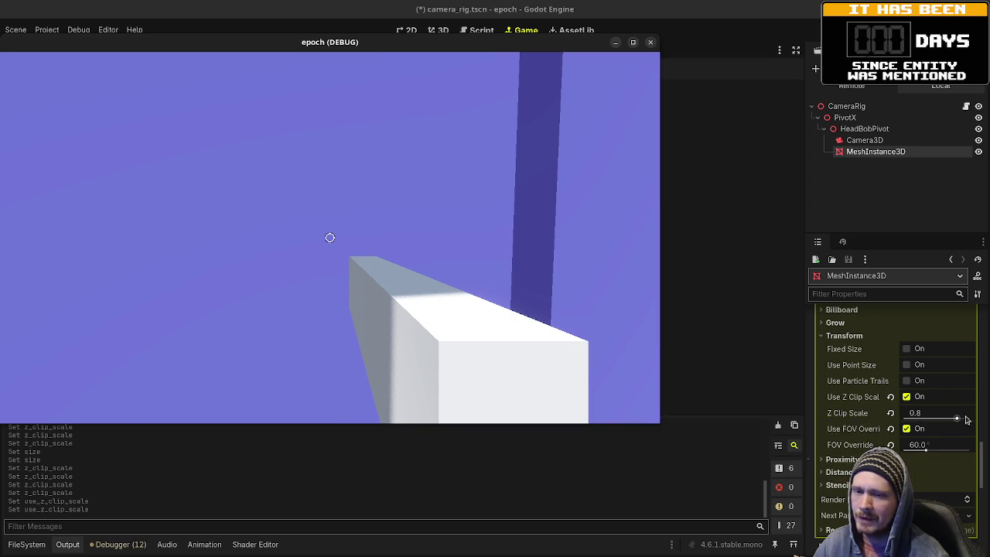
left_click_drag(958, 418, 904, 418)
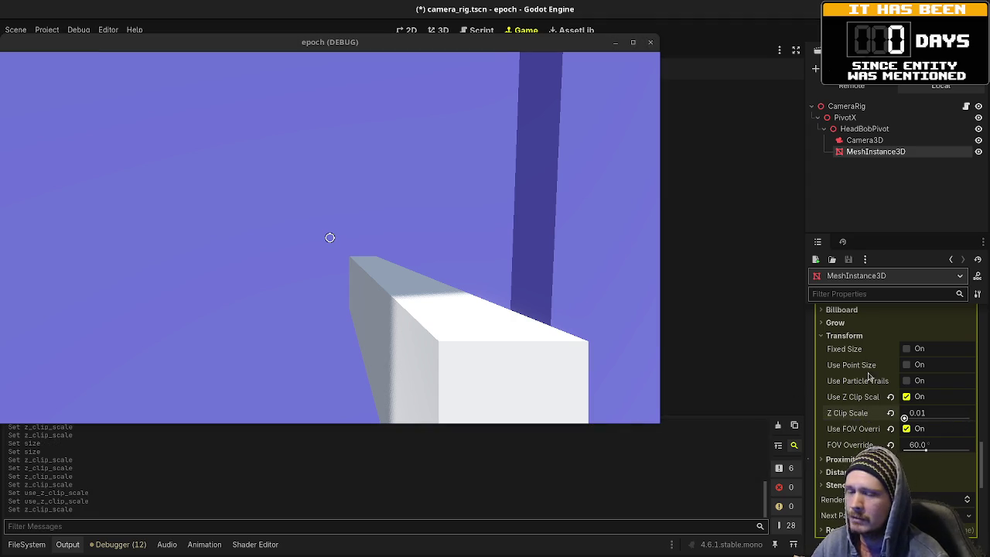
left_click_drag(891, 416, 934, 413)
left_click(934, 413)
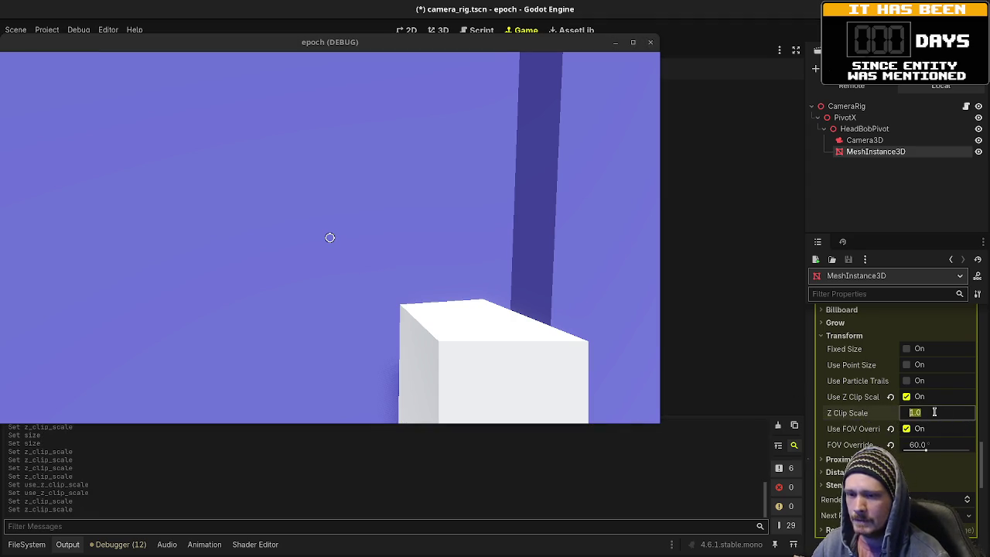
type("0.8")
key("Return")
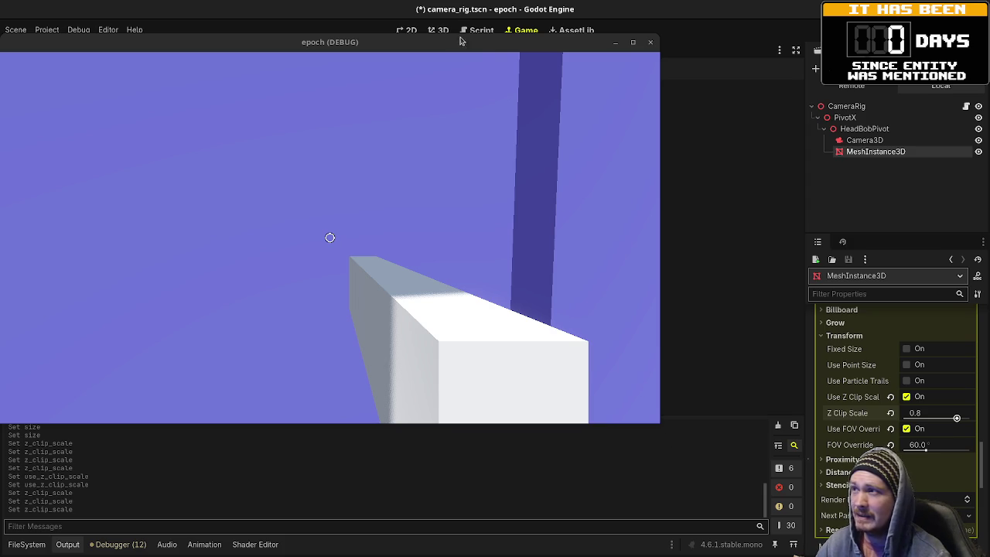
Step: Test Z Clip Scale 1 and 0.2 in-game, undo back to 0.8, and save camera_rig
left_click_drag(450, 45, 537, 75)
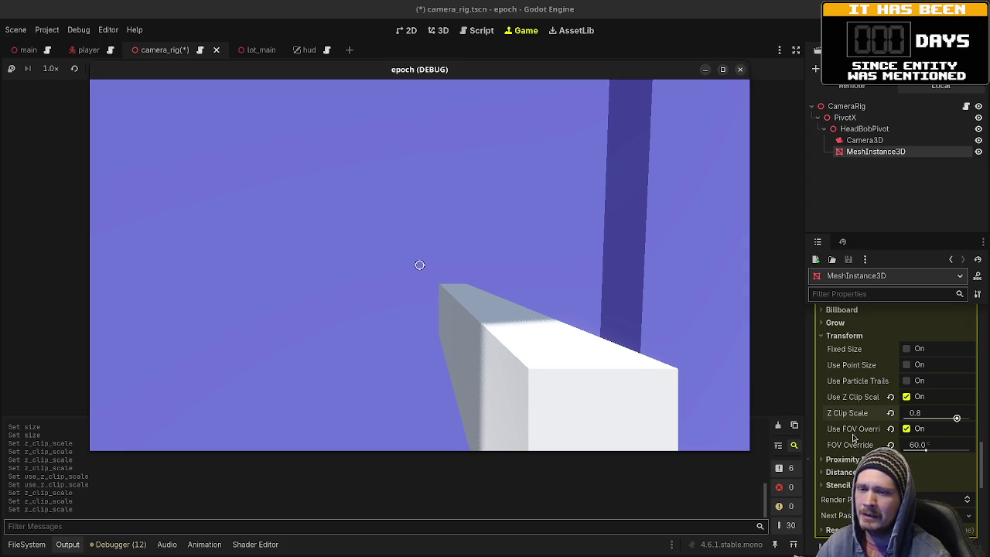
key("w")
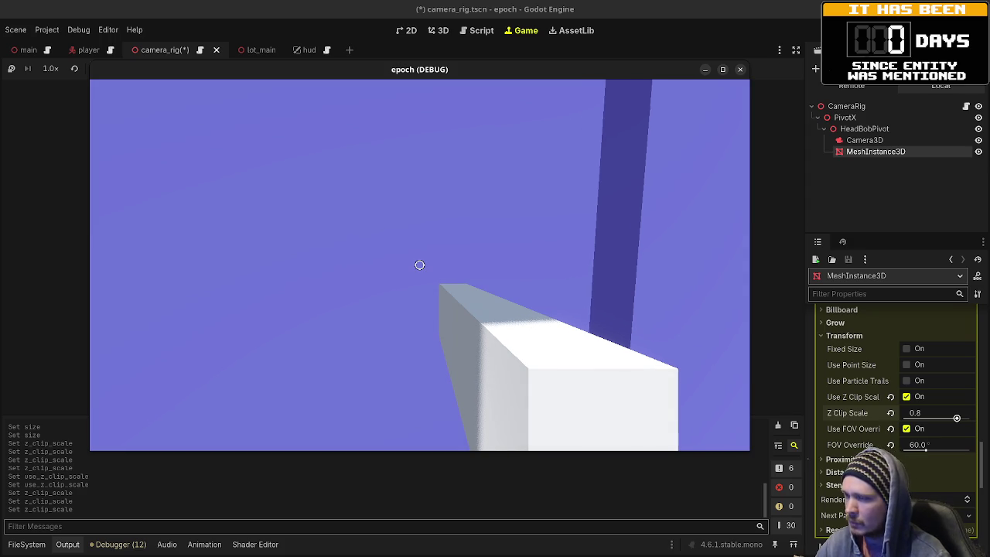
left_click(928, 413)
type("1")
key("Return")
left_click_drag(969, 417, 916, 417)
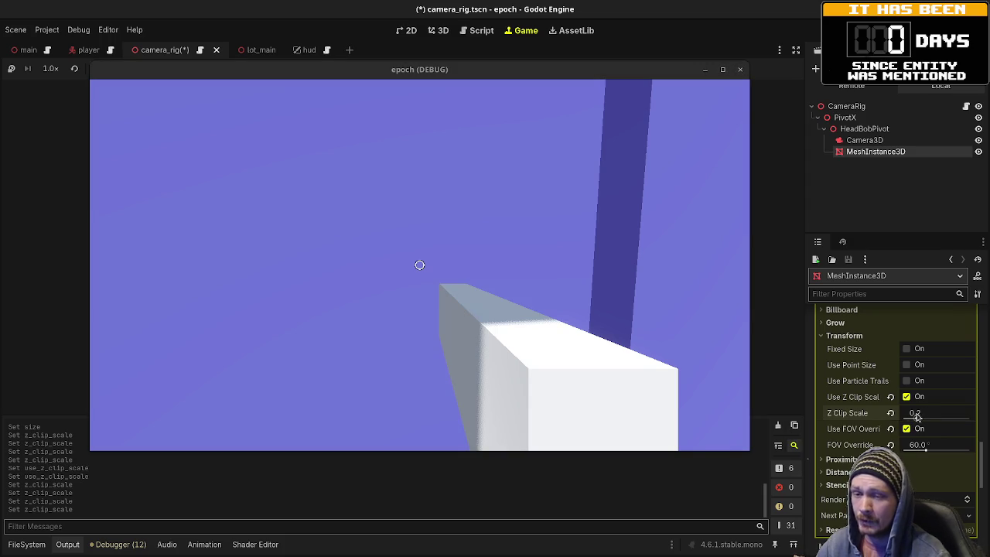
mouse_move(868, 413)
key("ctrl+z")
key("ctrl+s")
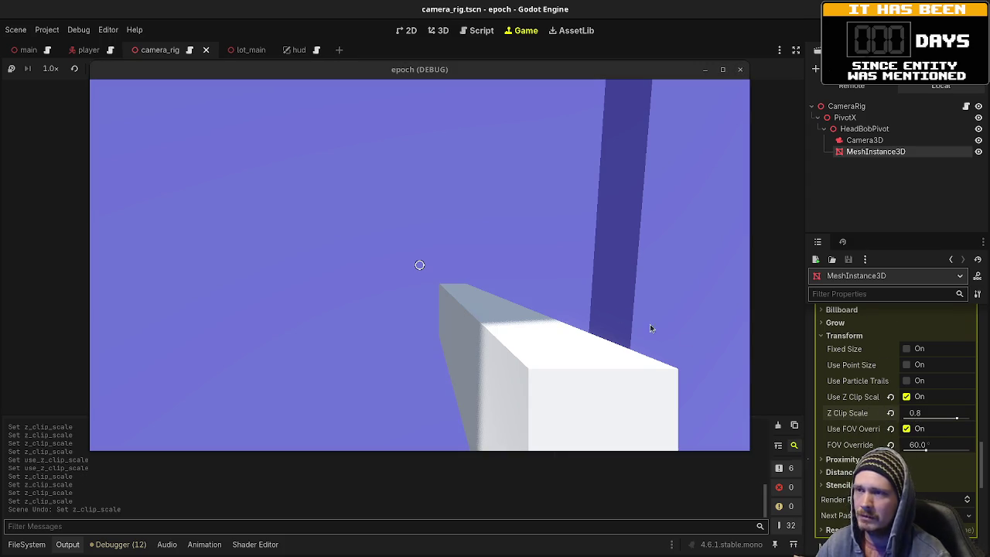
Step: Stop the game with F8, deselect the MeshInstance3D block, then select it again
key("F8")
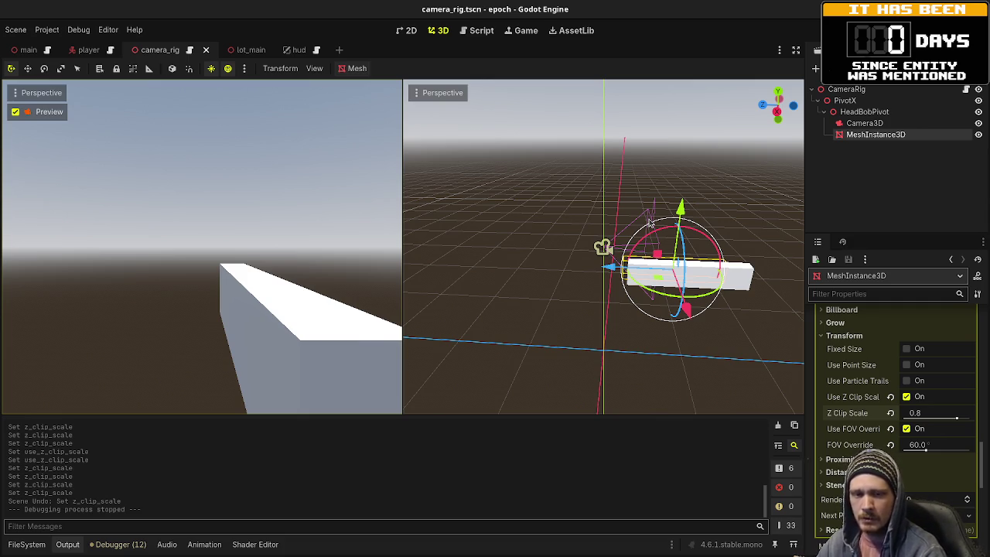
left_click(650, 223)
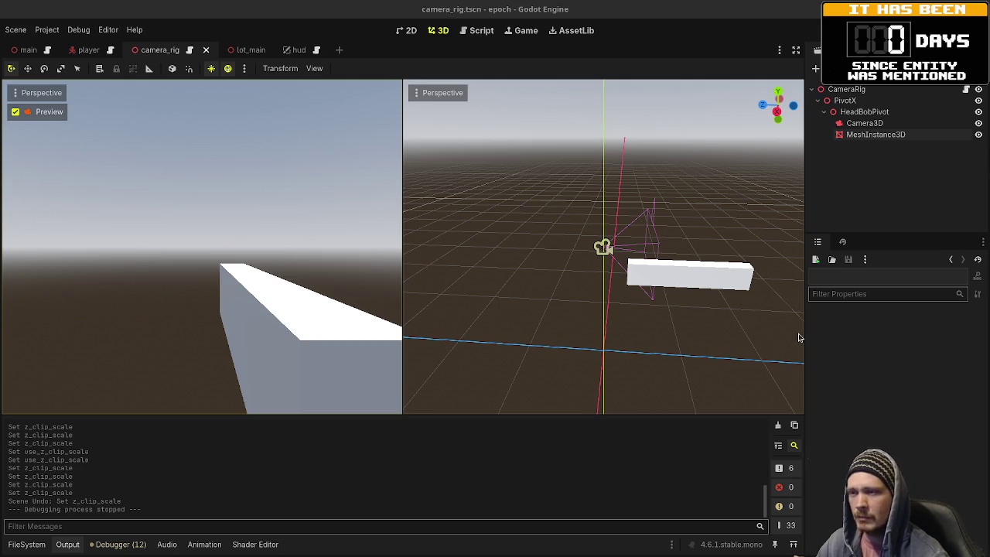
left_click(858, 135)
Step: Delete the MeshInstance3D block from the camera rig
right_click(858, 134)
left_click(858, 419)
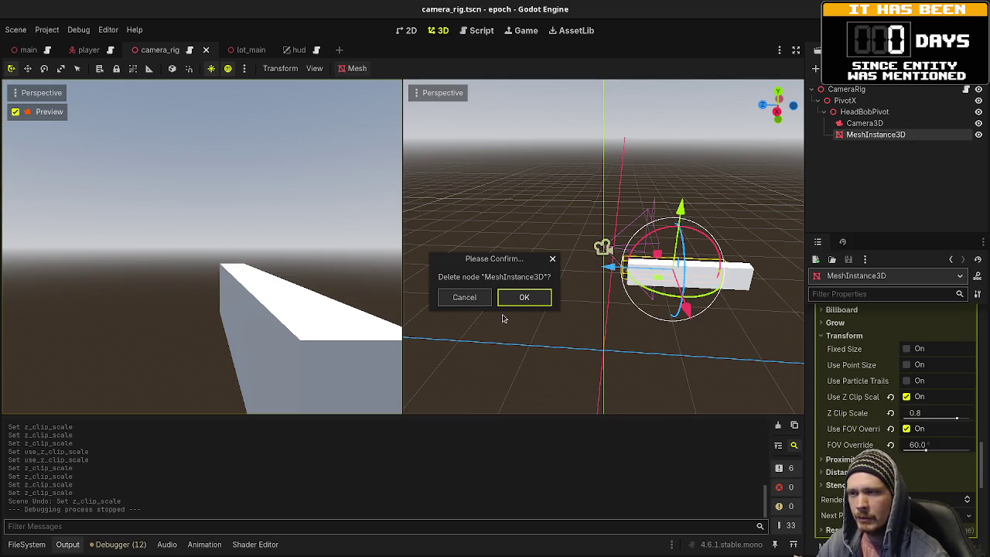
left_click(510, 302)
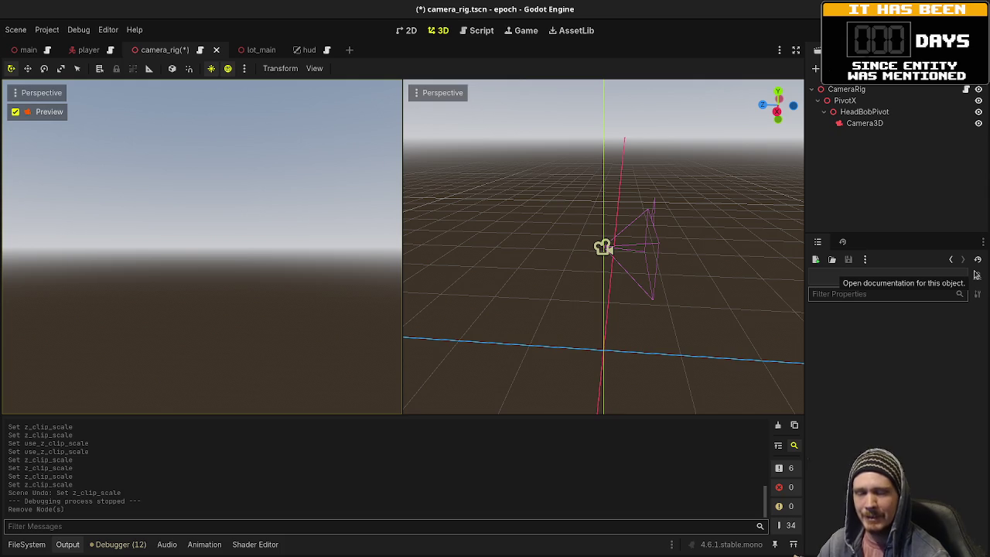
Step: Switch to a single 3D viewport and leave the camera preview for the free editor view
left_click(314, 68)
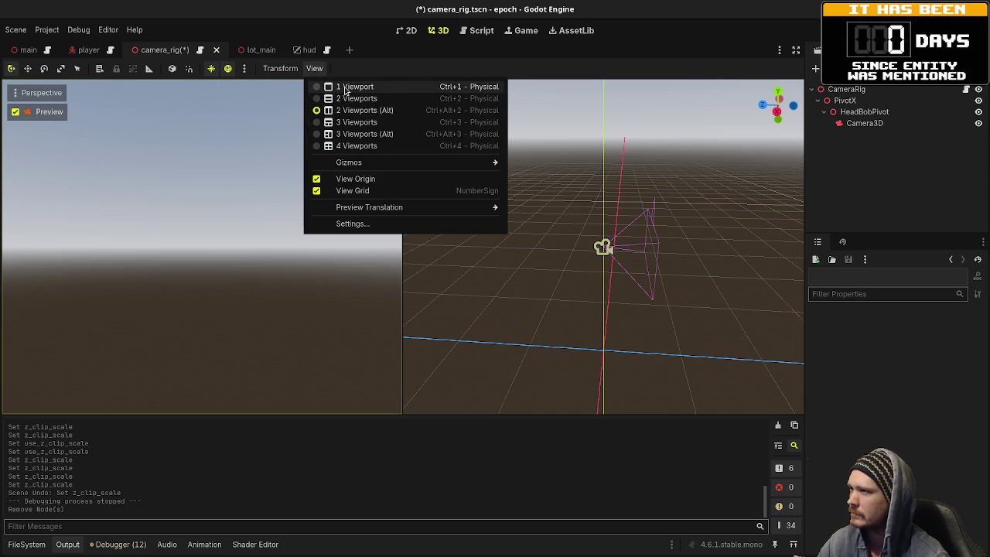
left_click(348, 88)
left_click(15, 112)
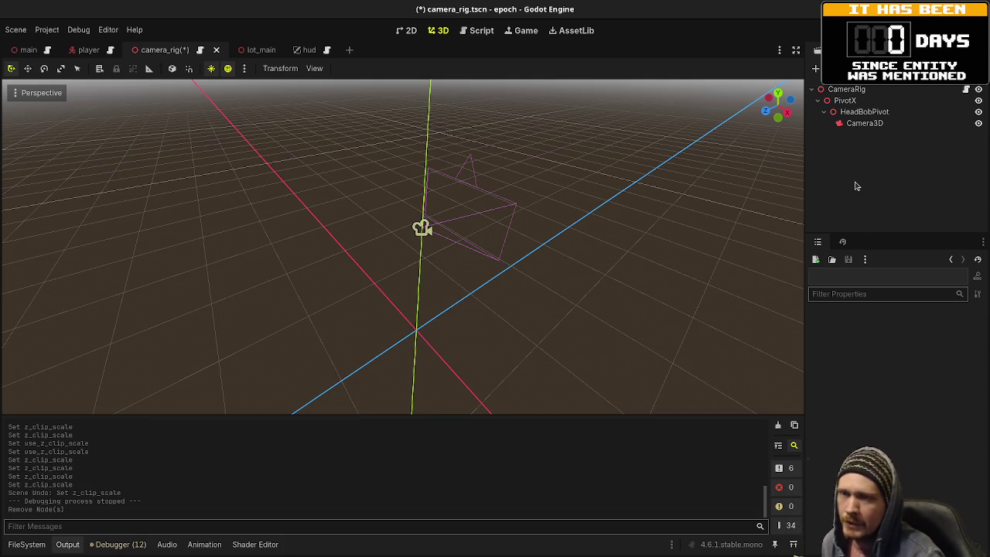
Step: Review the pending camera_rig.tscn changes in Visual Studio Code
left_click(859, 125)
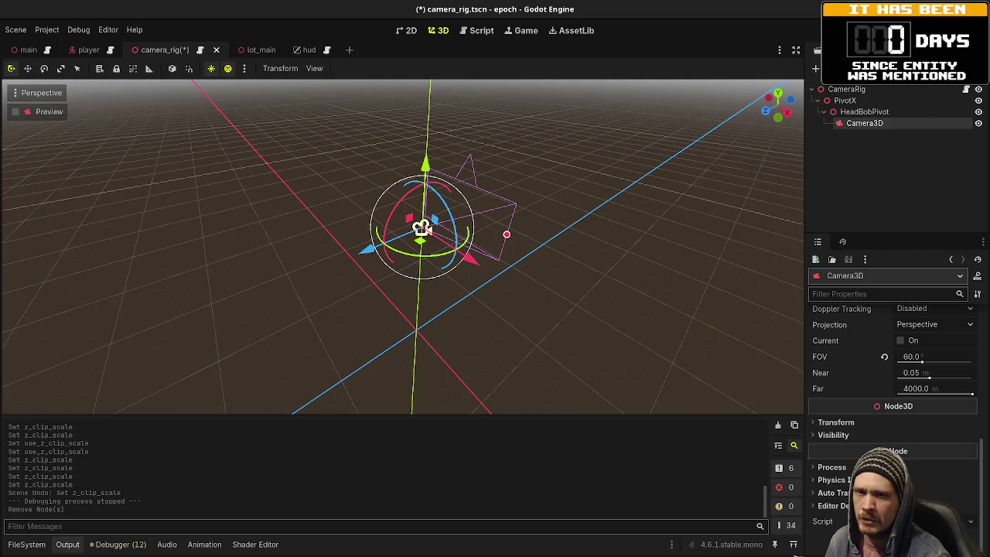
key("alt+Tab")
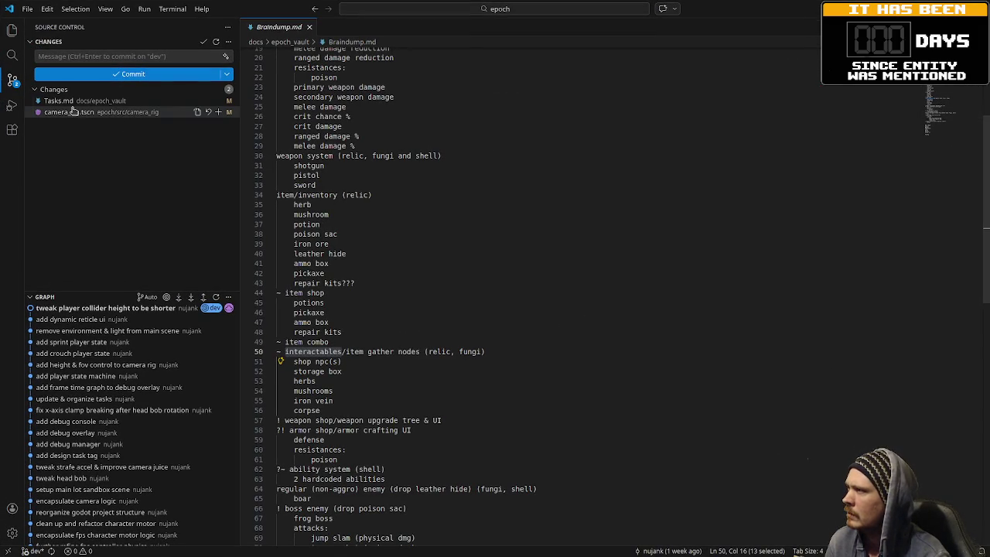
left_click(72, 112)
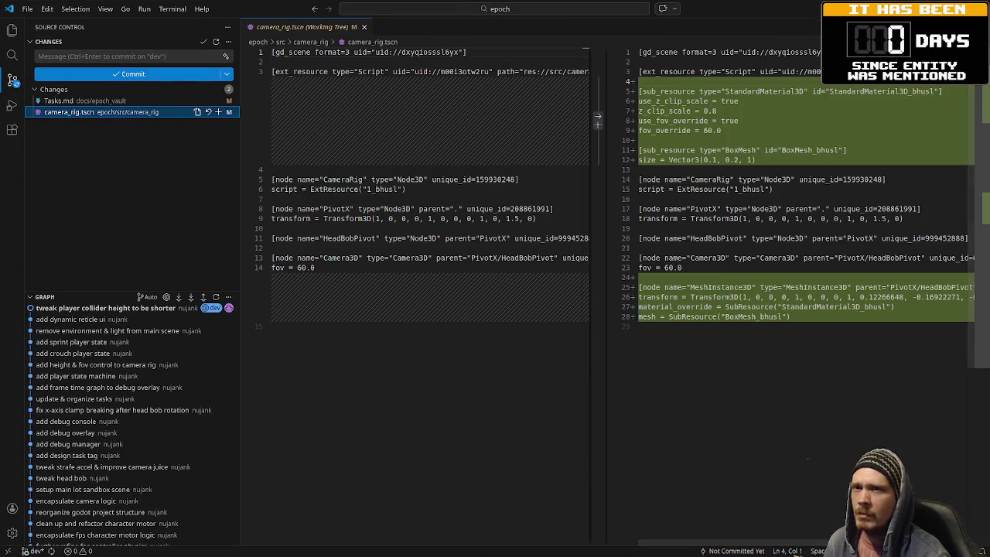
key("alt+Tab")
Step: Save the camera_rig scene and go back to Visual Studio Code to recheck the diff
left_click(863, 163)
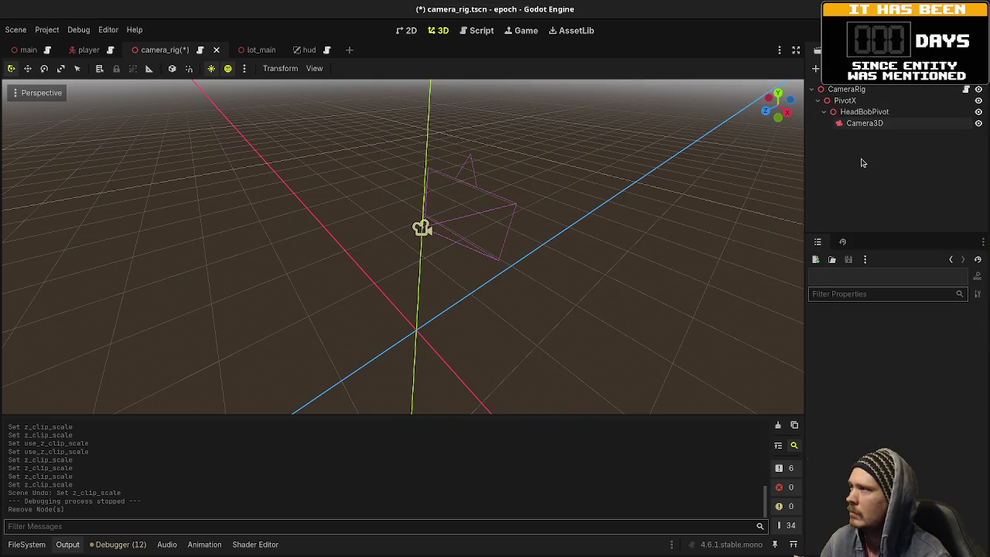
key("ctrl+s")
key("alt+Tab")
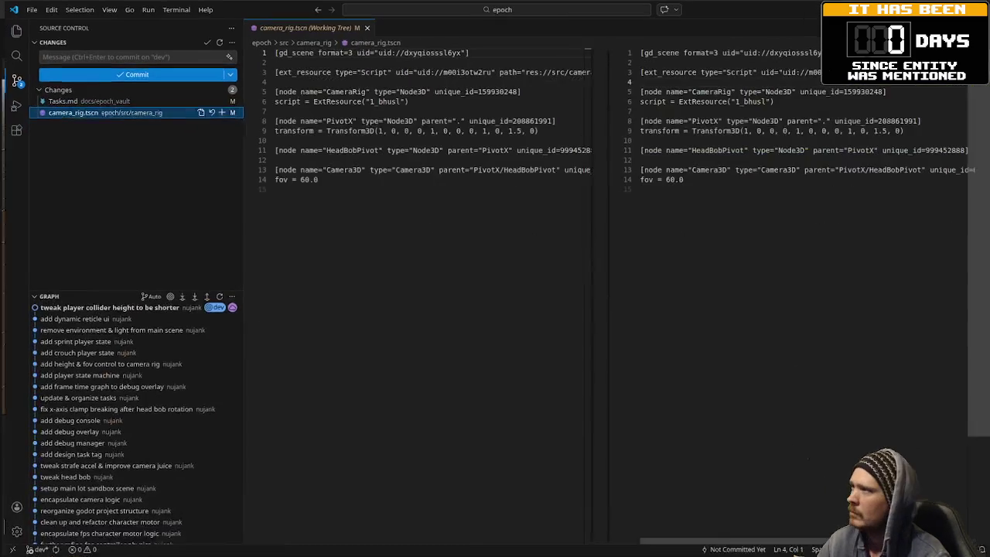
Step: Close the unchanged camera_rig.tscn comparison tab and return to Godot
left_click(363, 27)
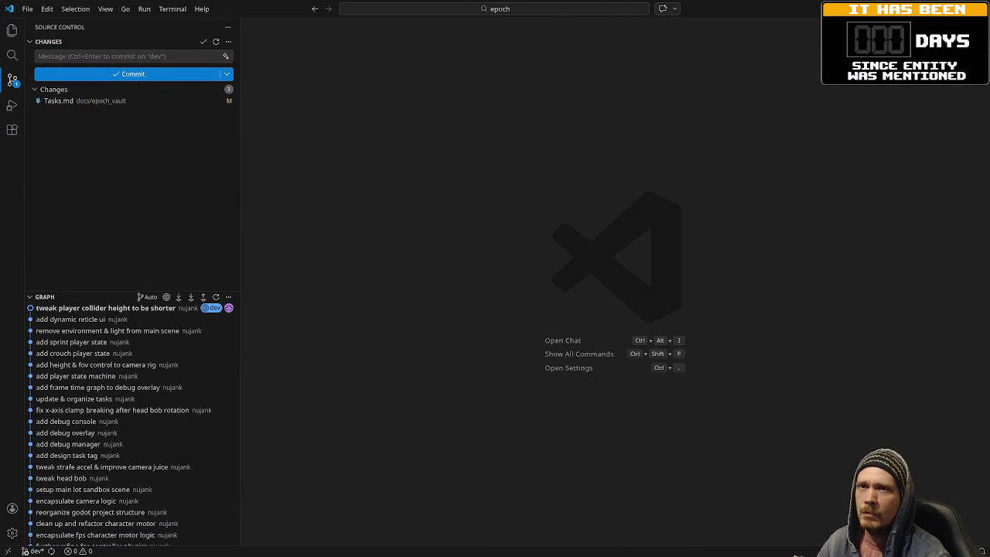
key("alt+Tab")
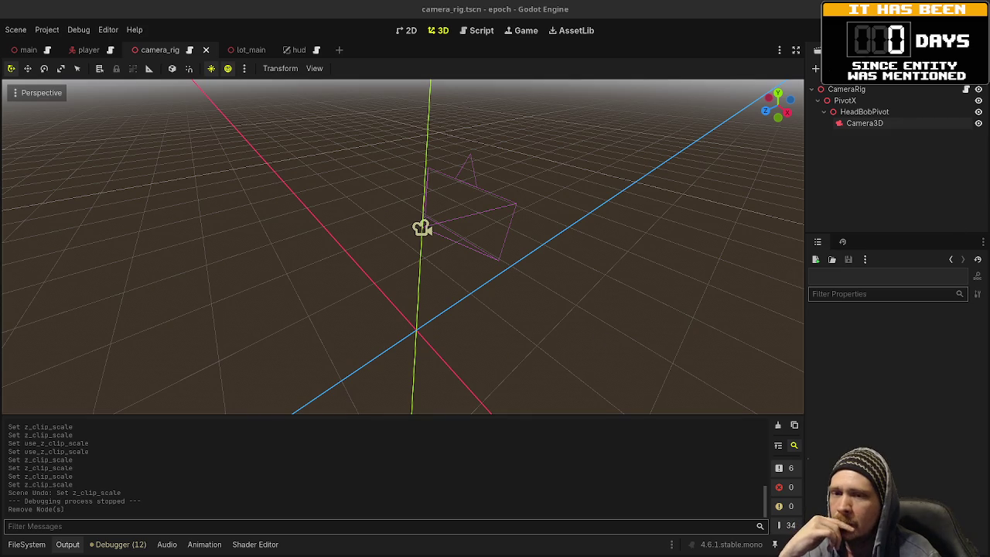
Step: Glance at the Obsidian Tasks board, then run the project with F5
key("alt+Tab")
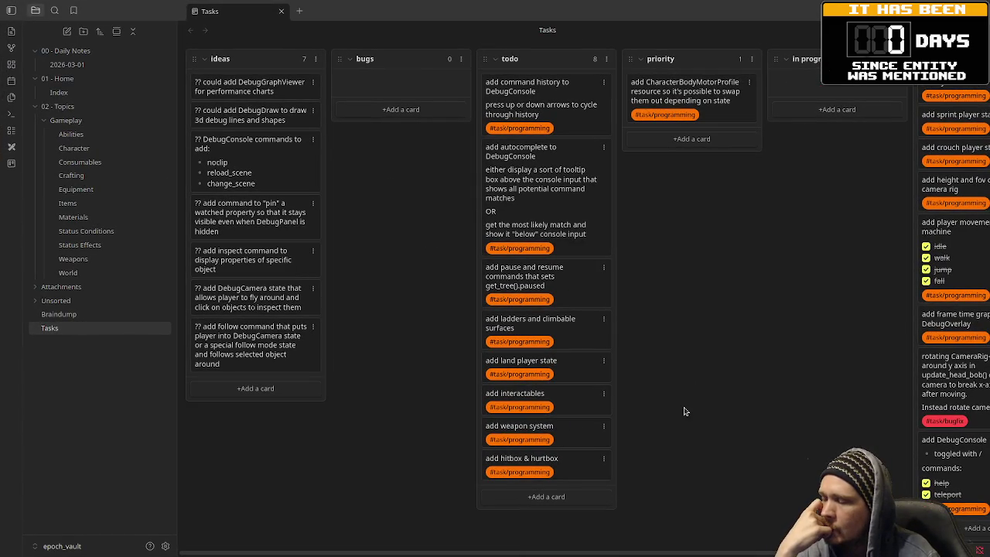
key("alt+Tab")
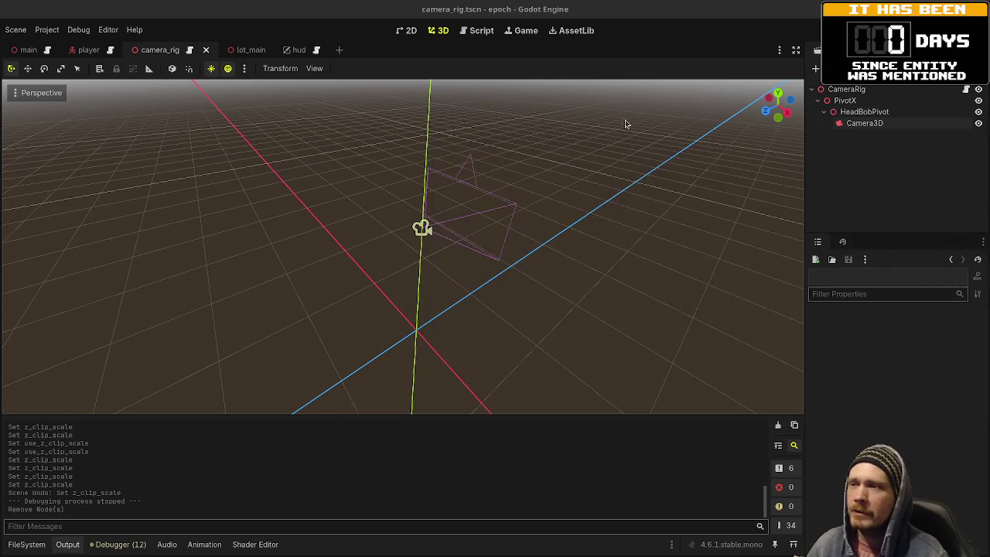
key("F5")
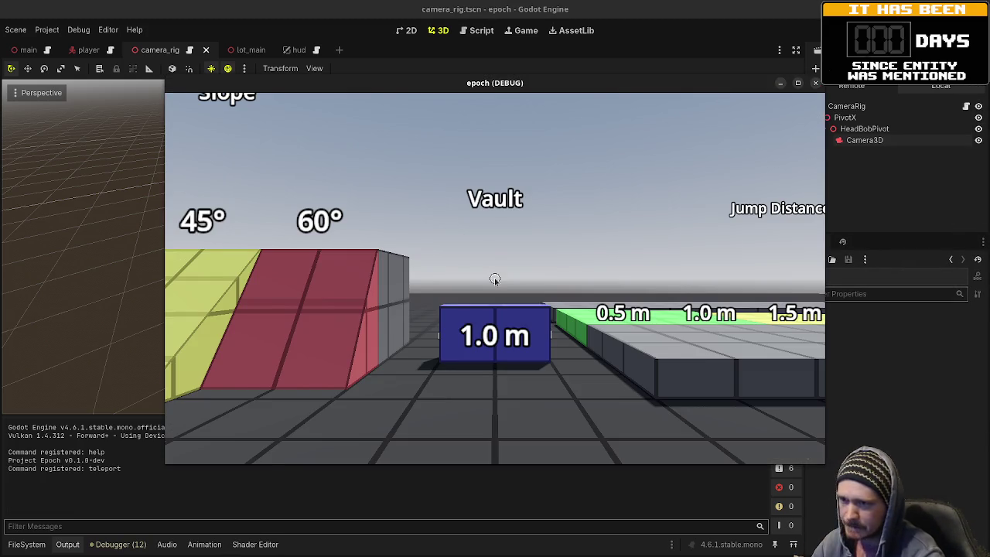
Step: Maximize the game window, show the F3 debug overlay, and sprint toward the test blocks
left_click(798, 84)
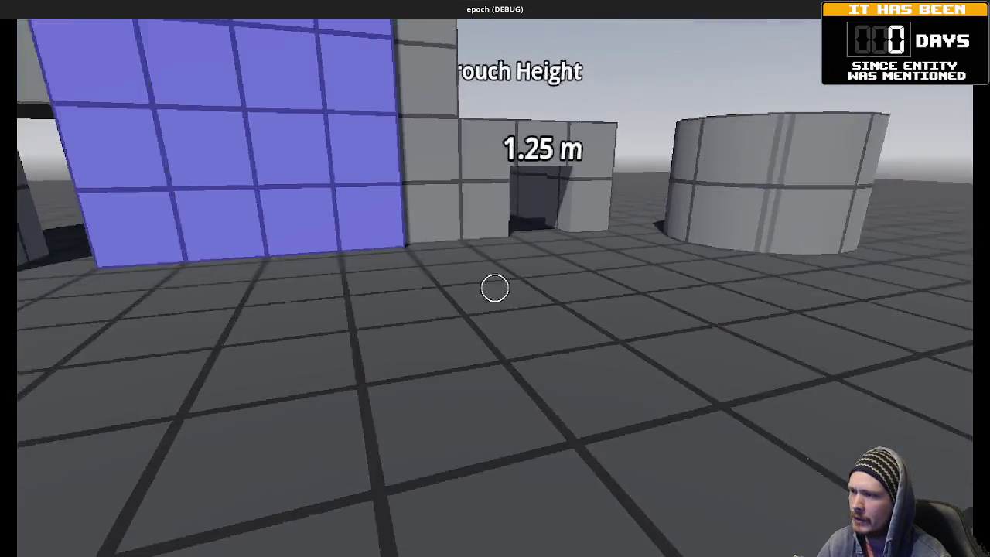
key("F3")
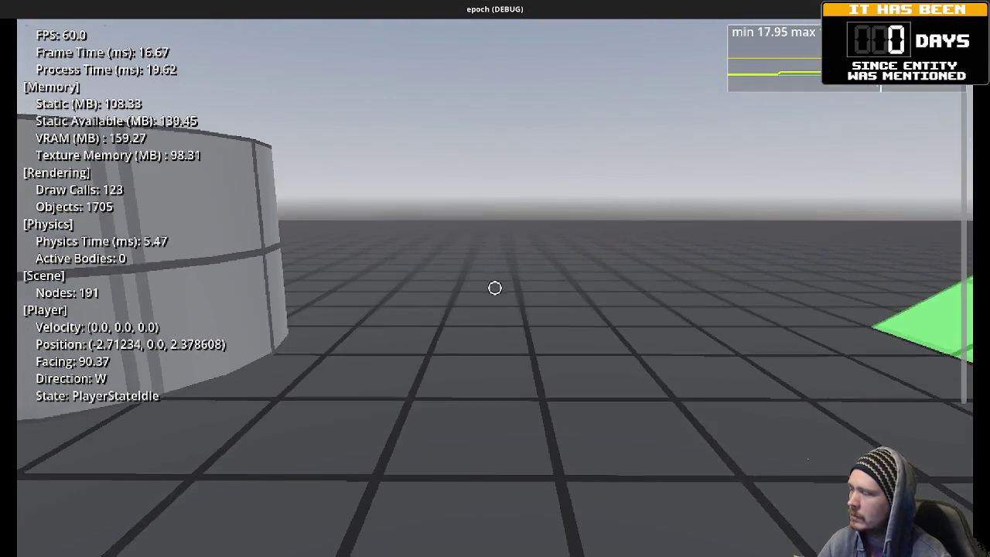
key("w")
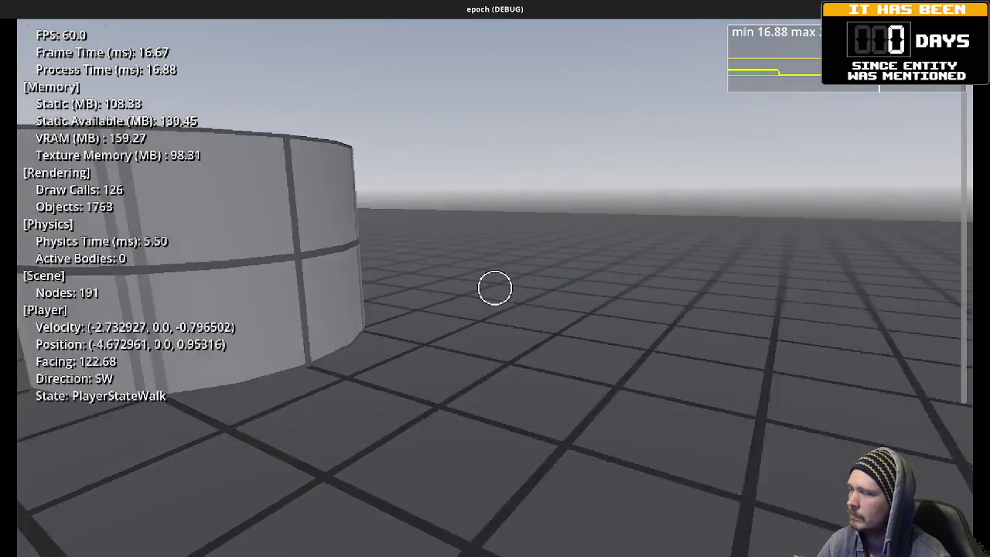
key("w")
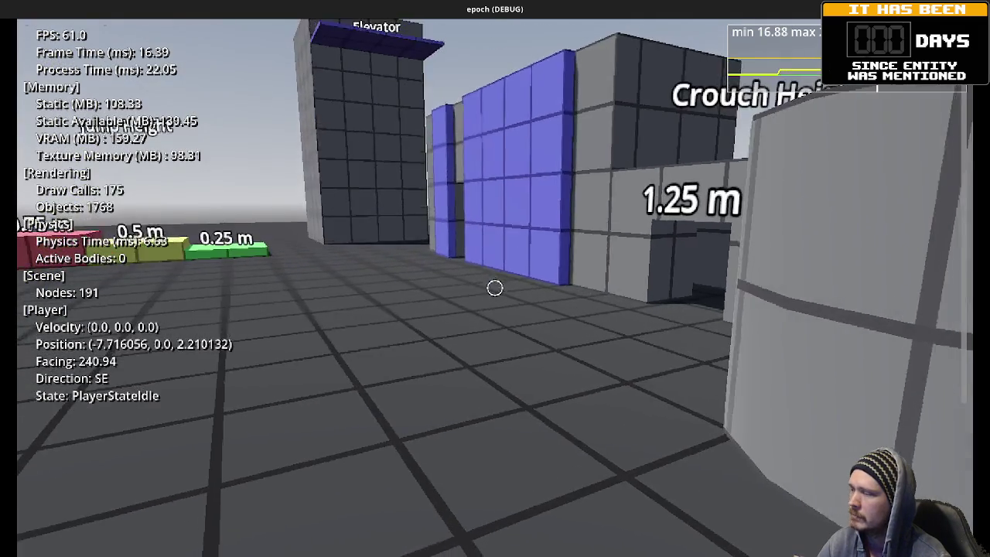
key("w")
key("w")
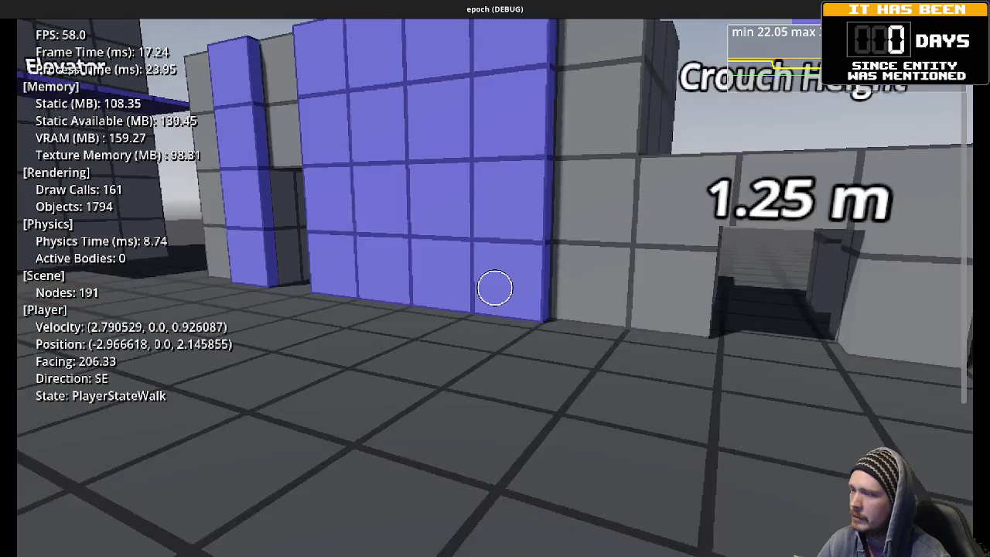
key("shift+w")
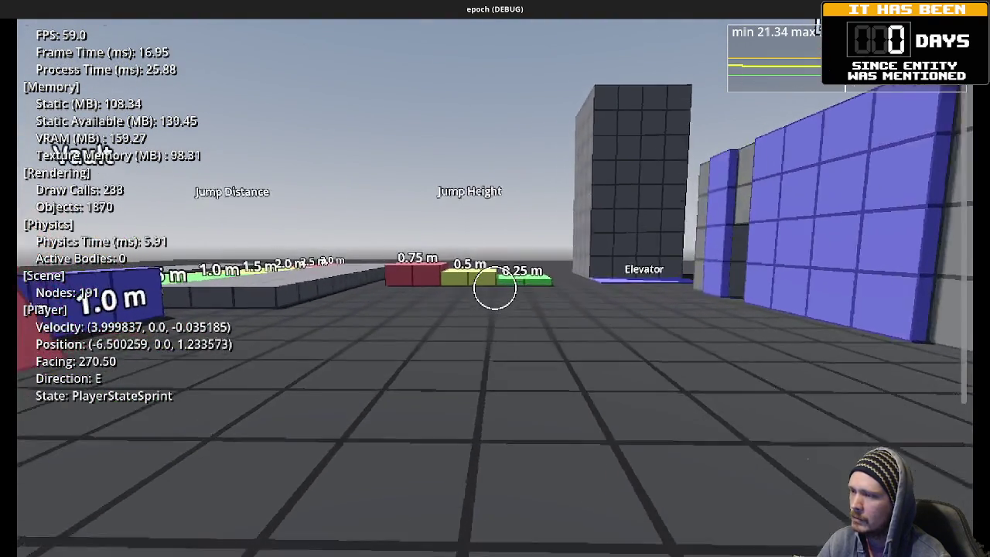
Step: Crouch-walk through the Crouch Height tunnel and stand back up
key("ctrl")
key("w")
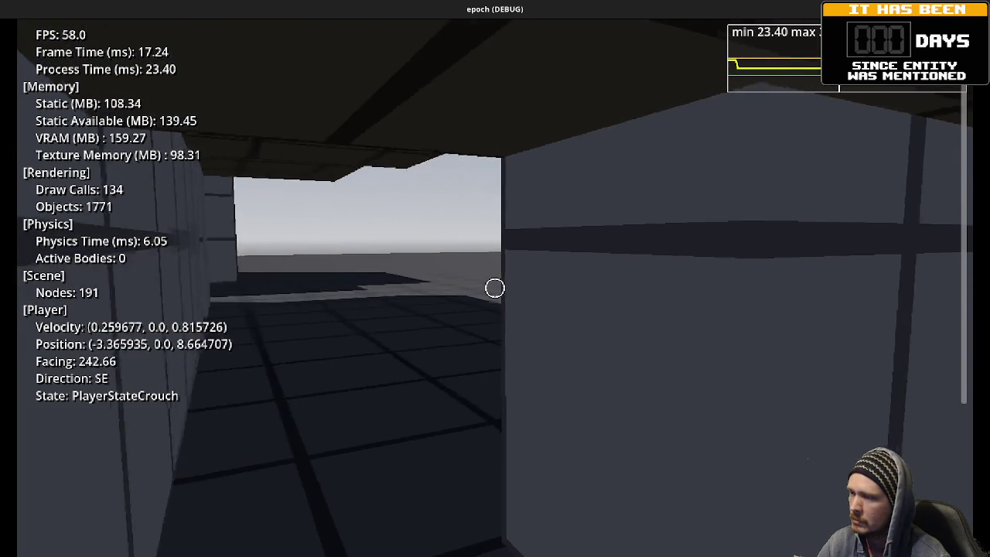
key("w")
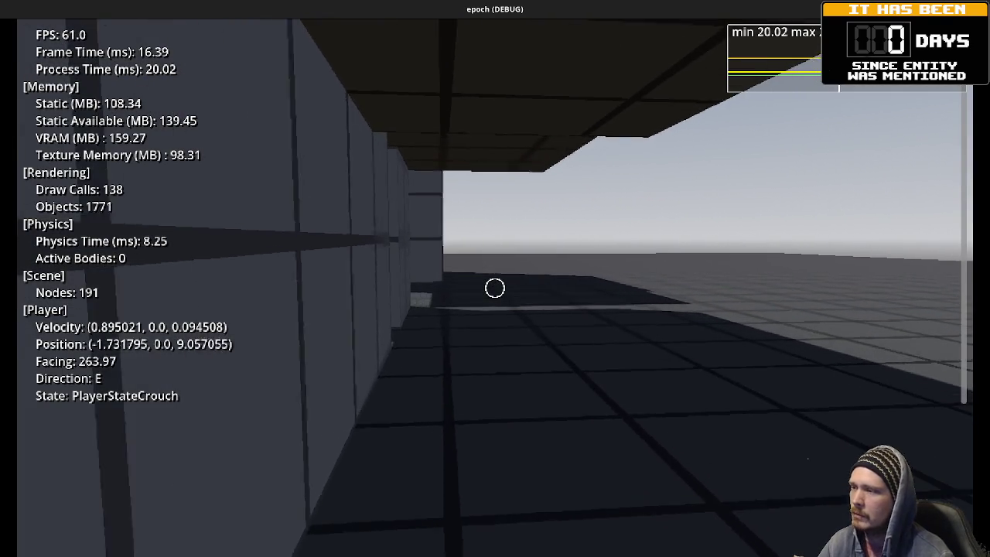
key("ctrl")
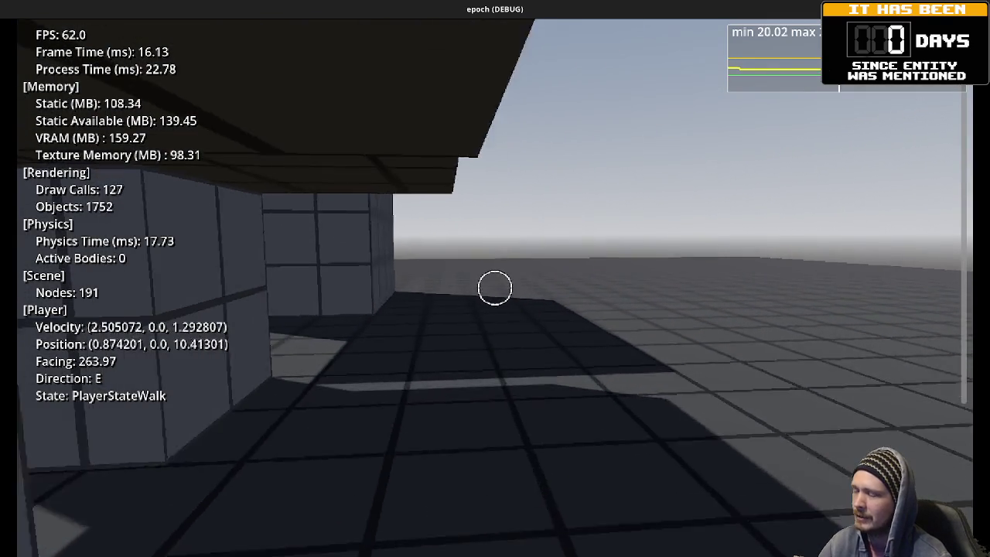
Step: Sprint over the 0.25, 0.5 and 0.75 m jump-height blocks with the debug overlay hidden
key("w")
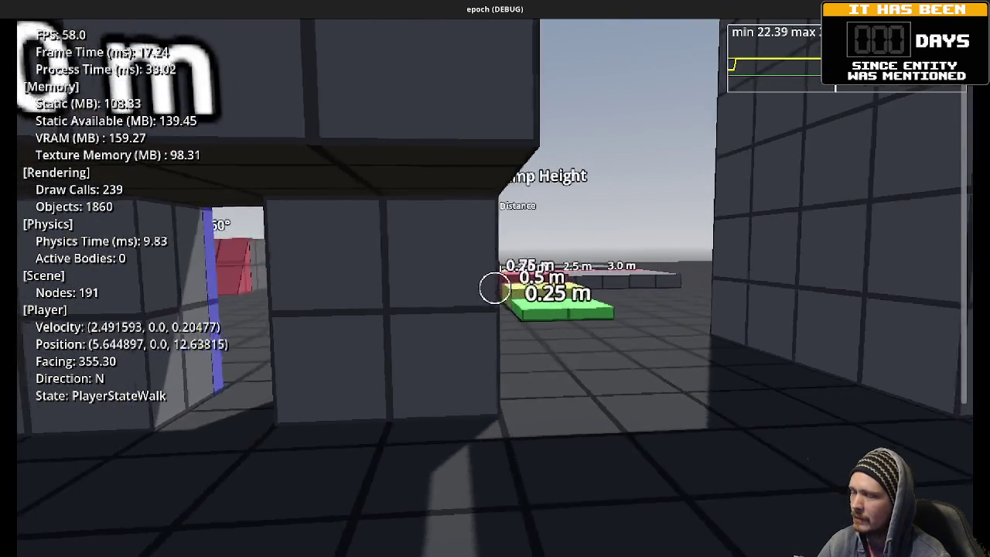
key("ctrl")
key("shift")
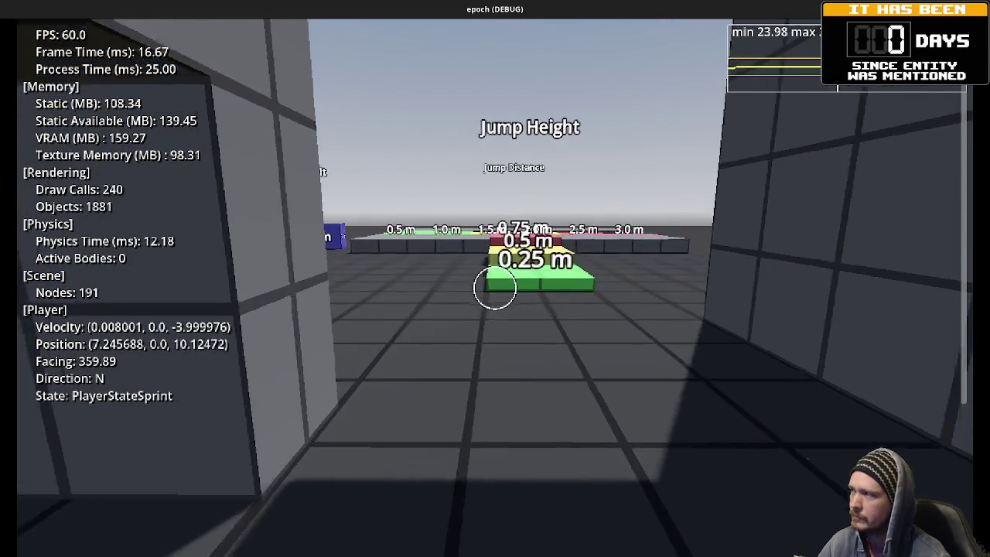
key("F3")
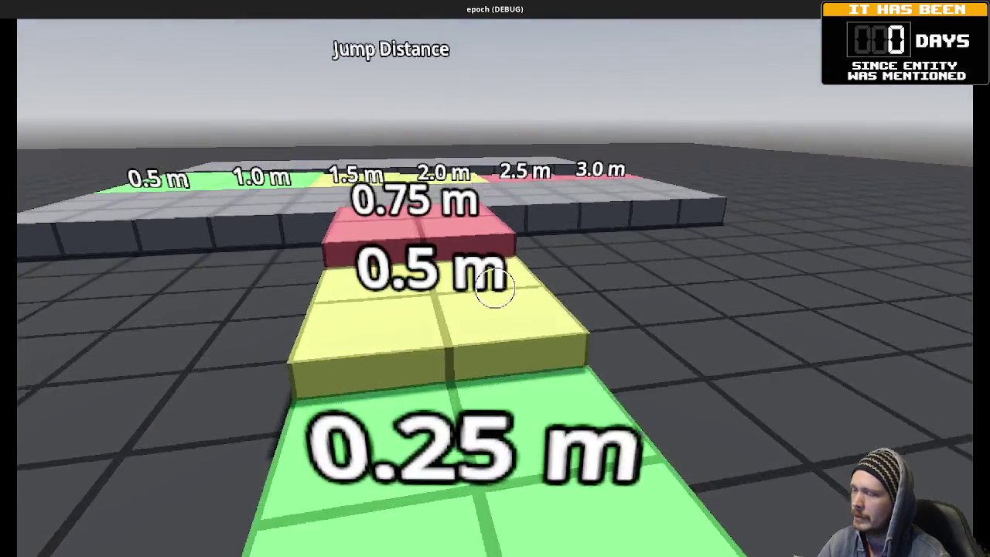
key("w")
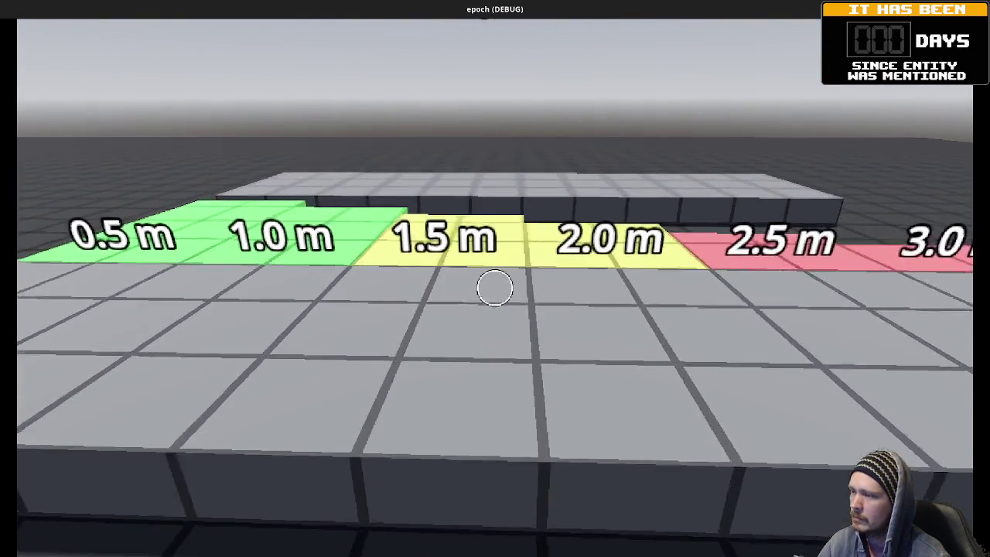
mouse_move(495, 287)
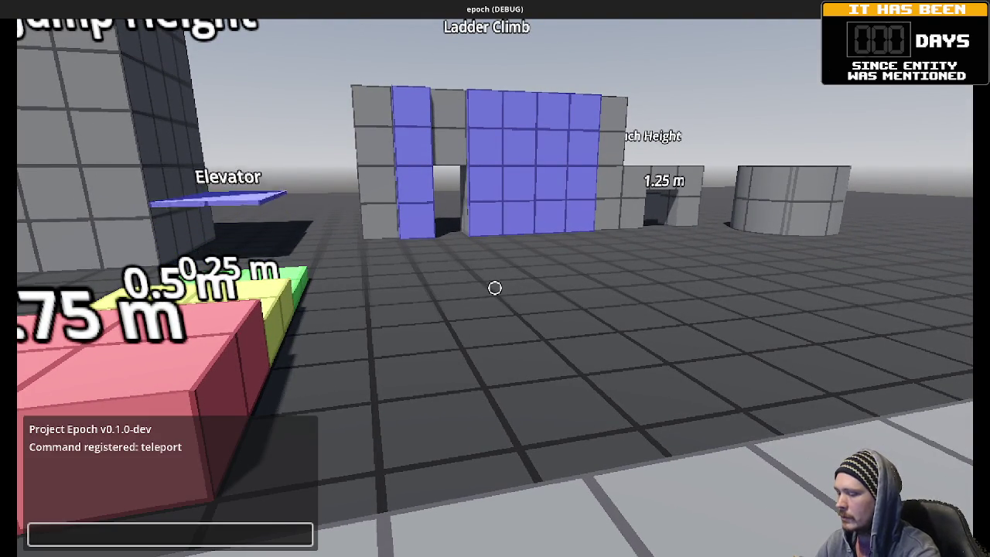
Step: Teleport the player to the origin with 't 0 0 0' and walk toward the Ladder Climb columns
type("teleport 0 0")
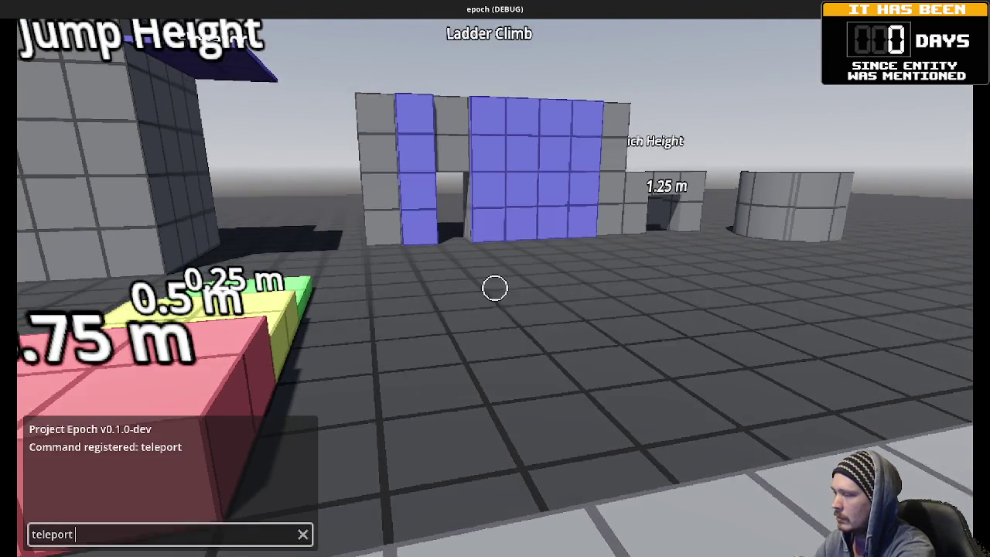
type(" 0")
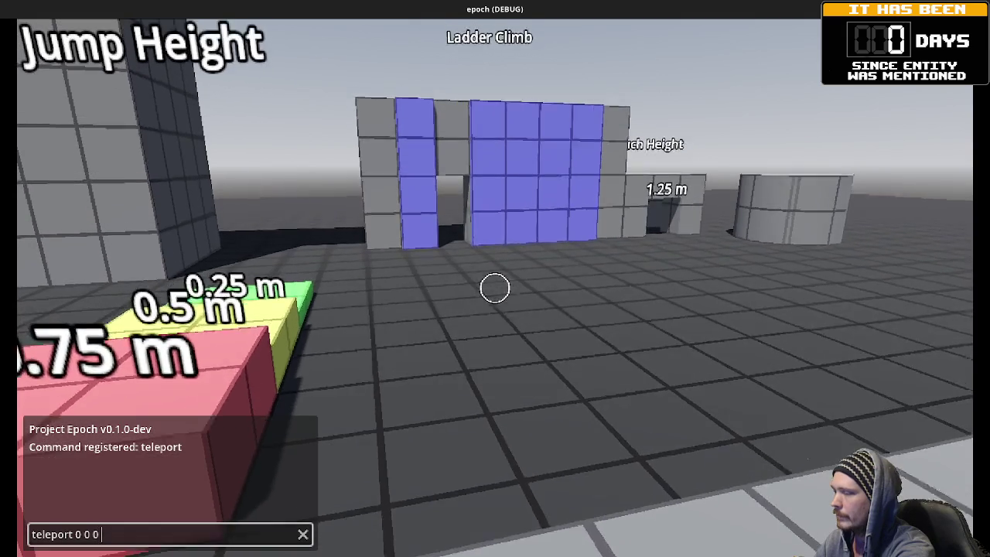
key("Return")
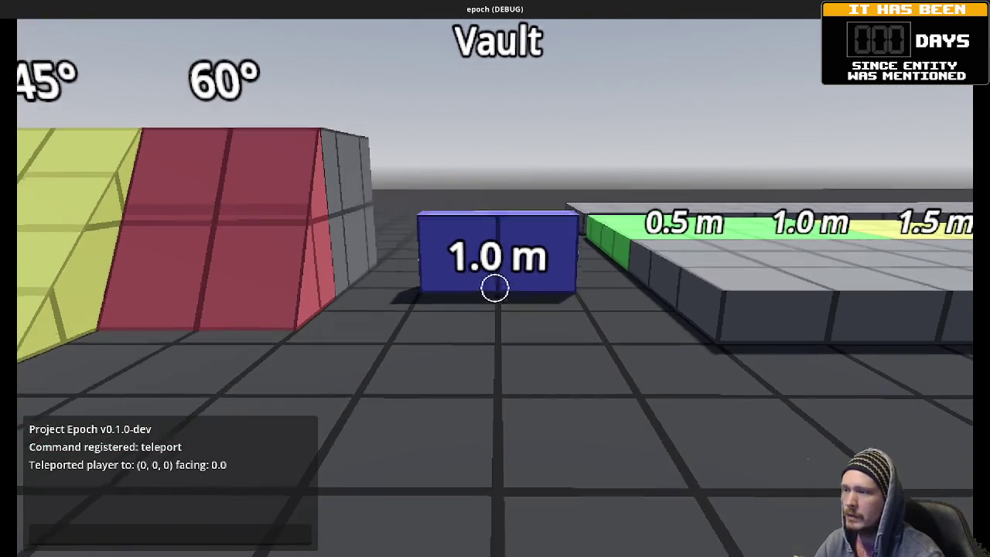
key("w")
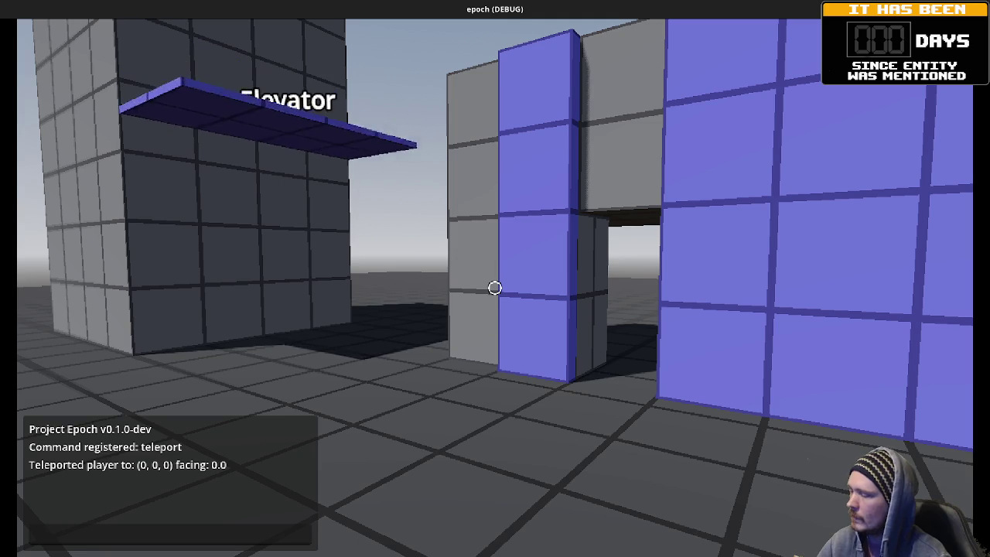
key("w")
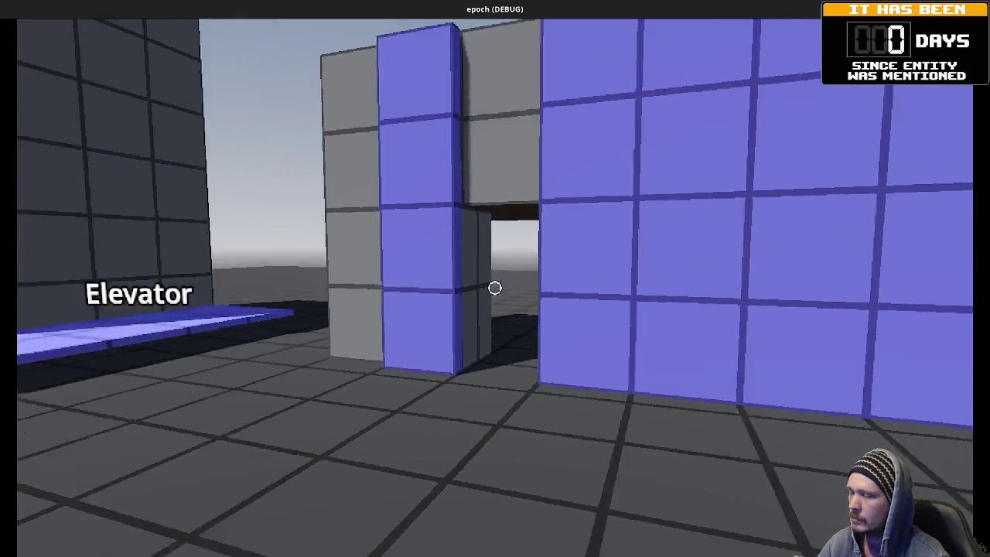
Step: Show the debug overlay and walk onto the blue Elevator pad
key("F3")
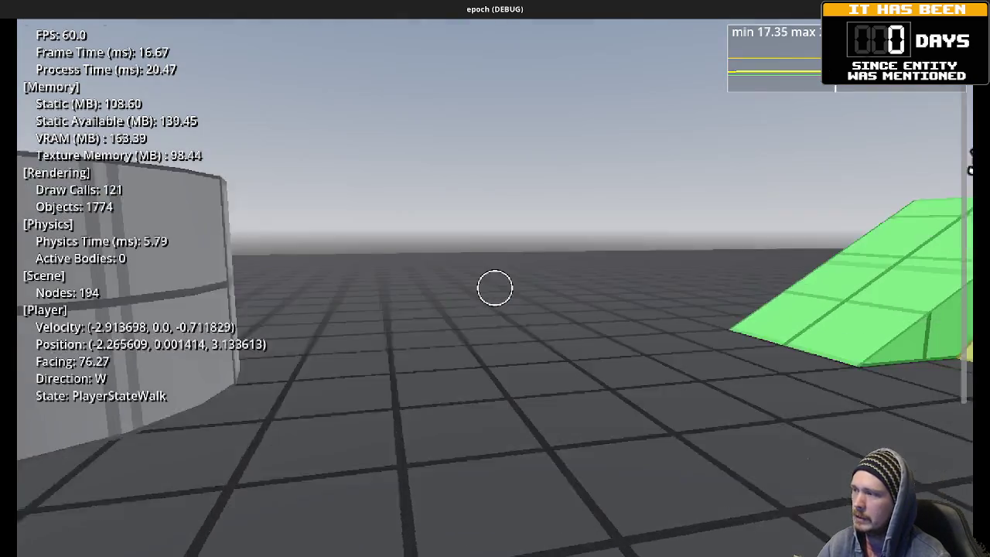
key("w")
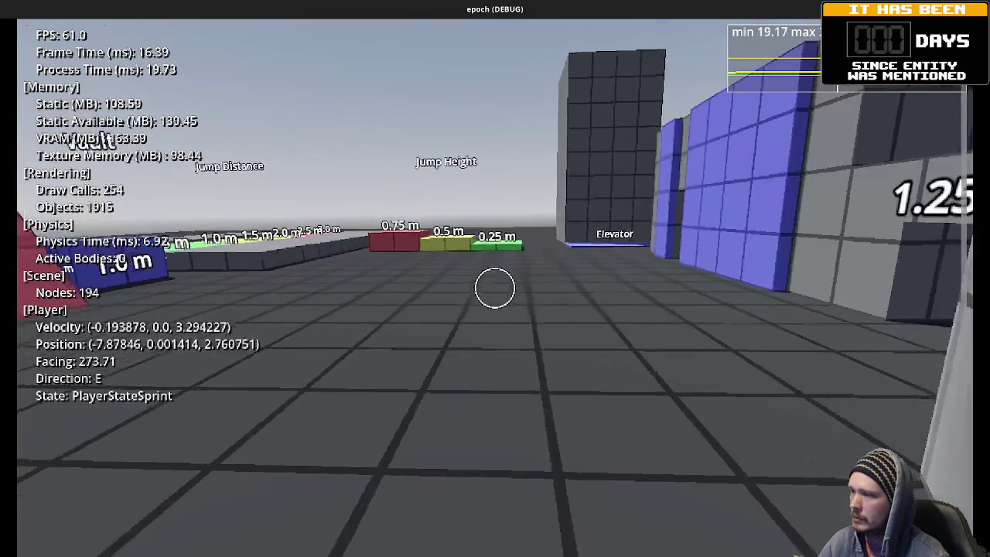
key("w")
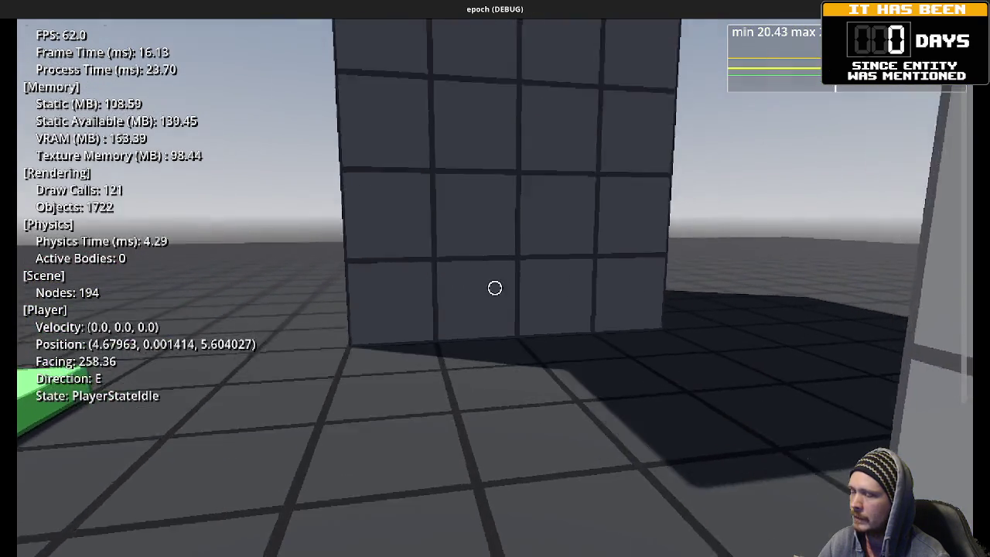
key("s")
key("s")
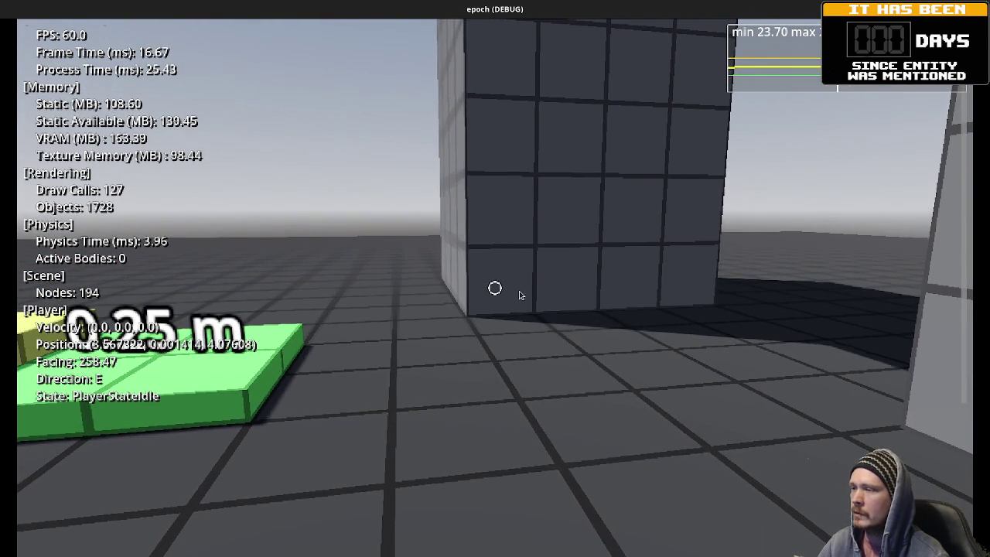
key("w")
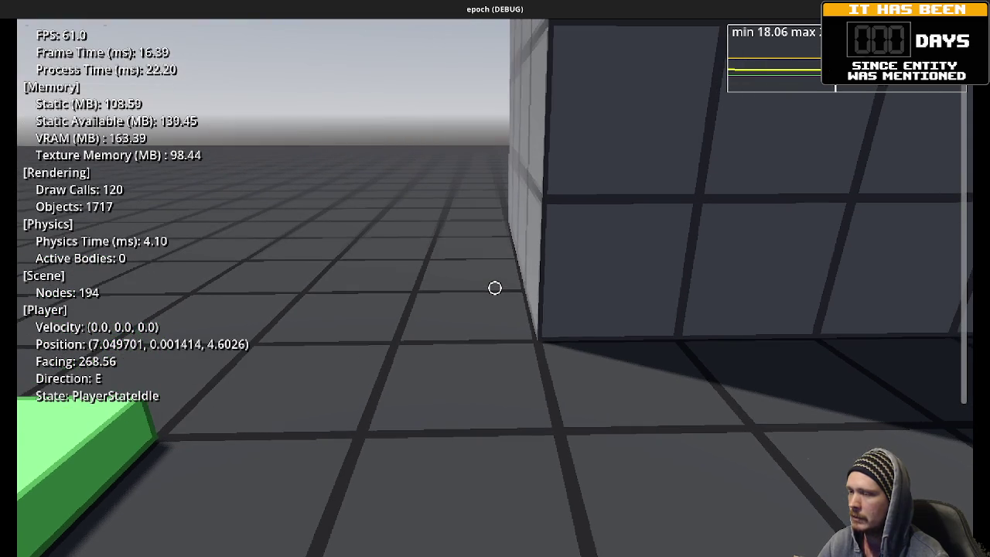
key("d")
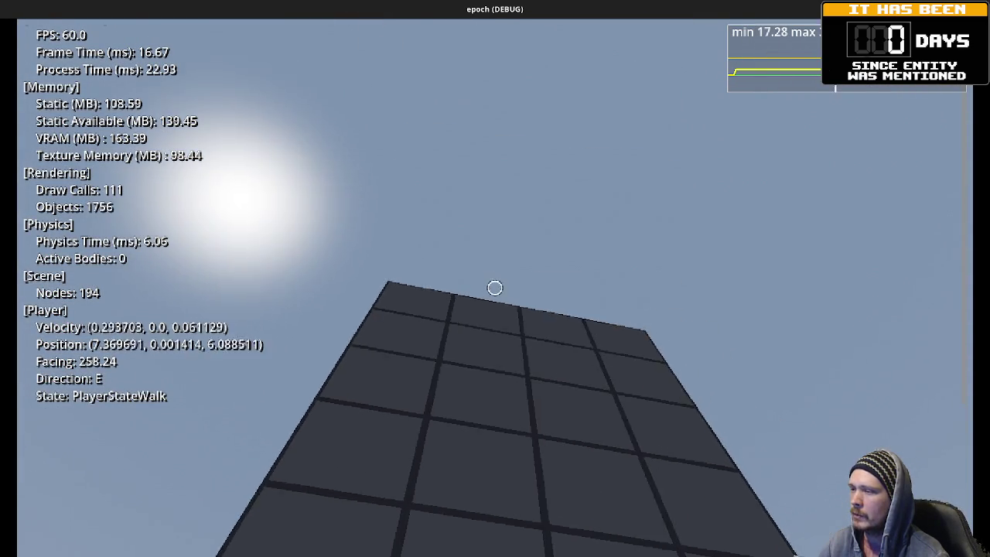
key("a")
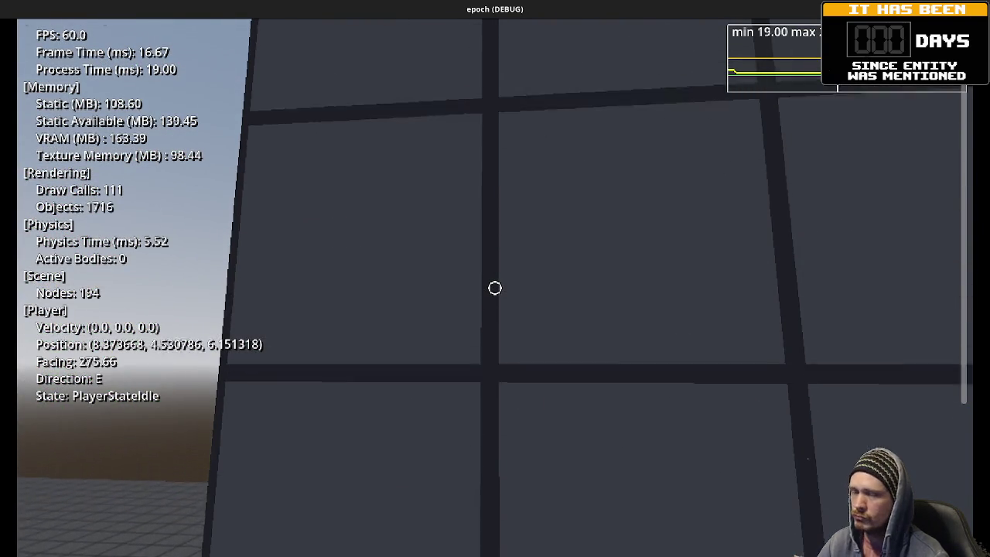
Step: Rise on the Elevator, then walk off the raised platform back to the floor
key("space")
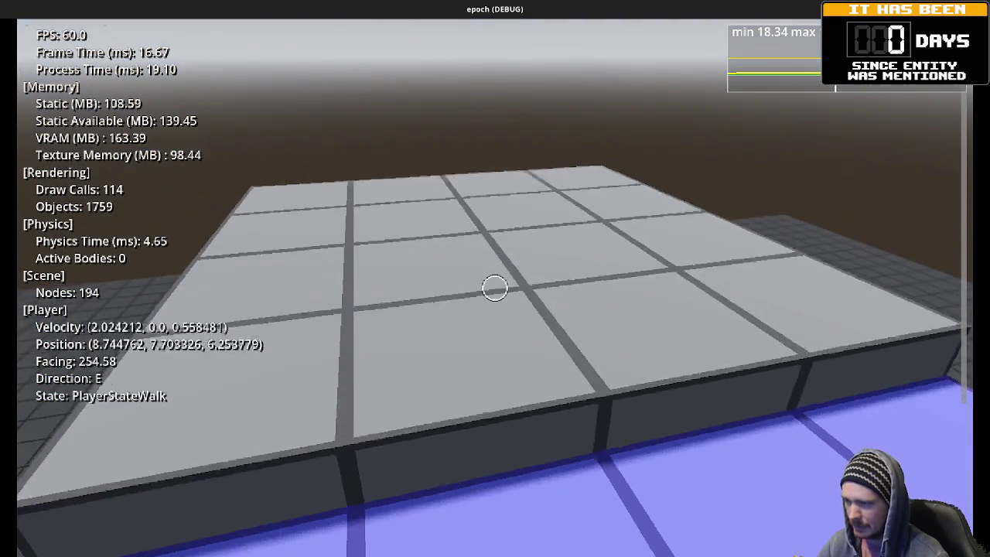
key("a")
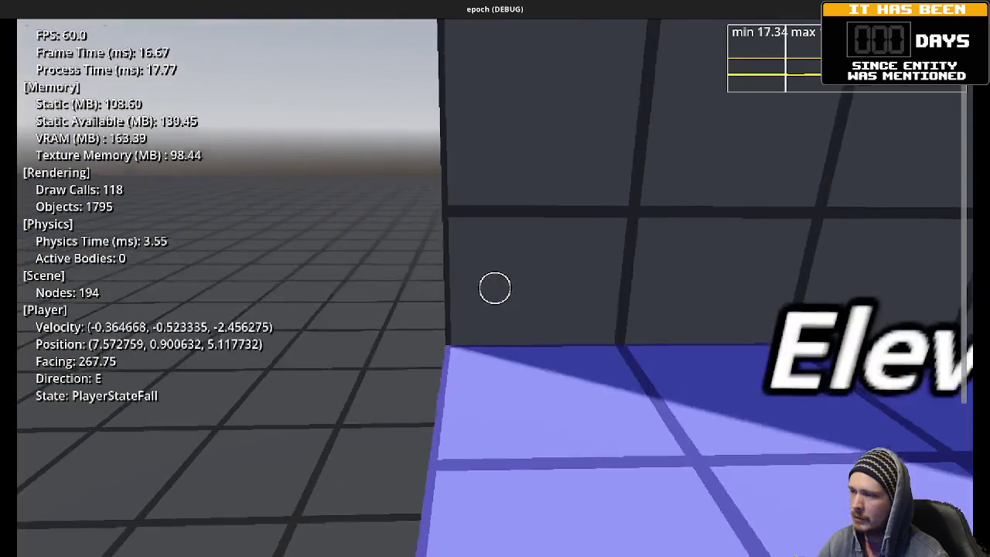
key("w")
key("w")
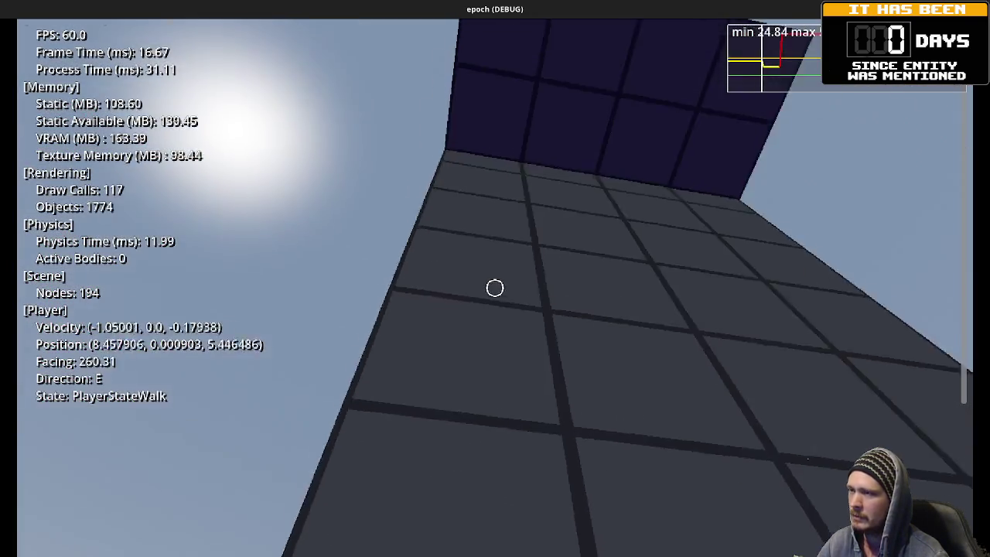
key("w")
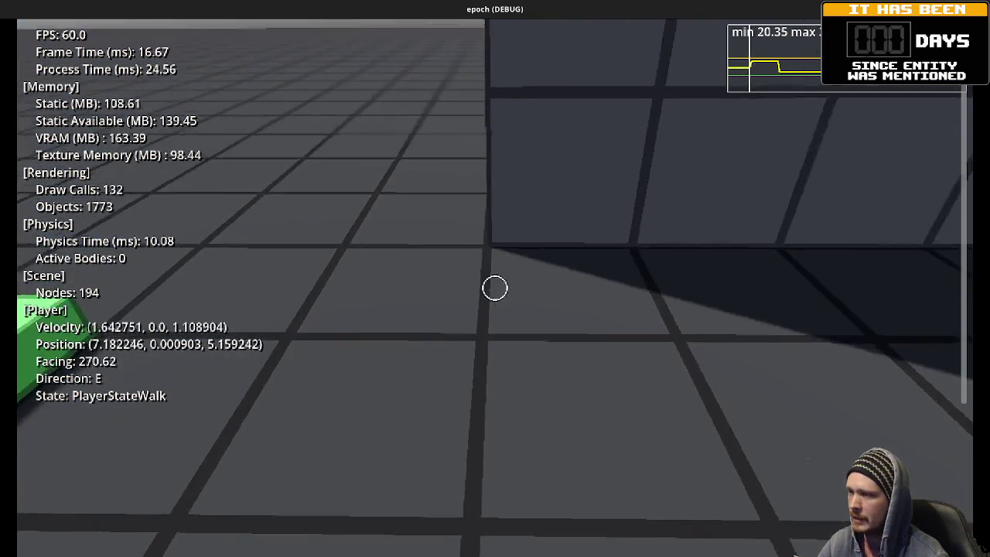
key("w")
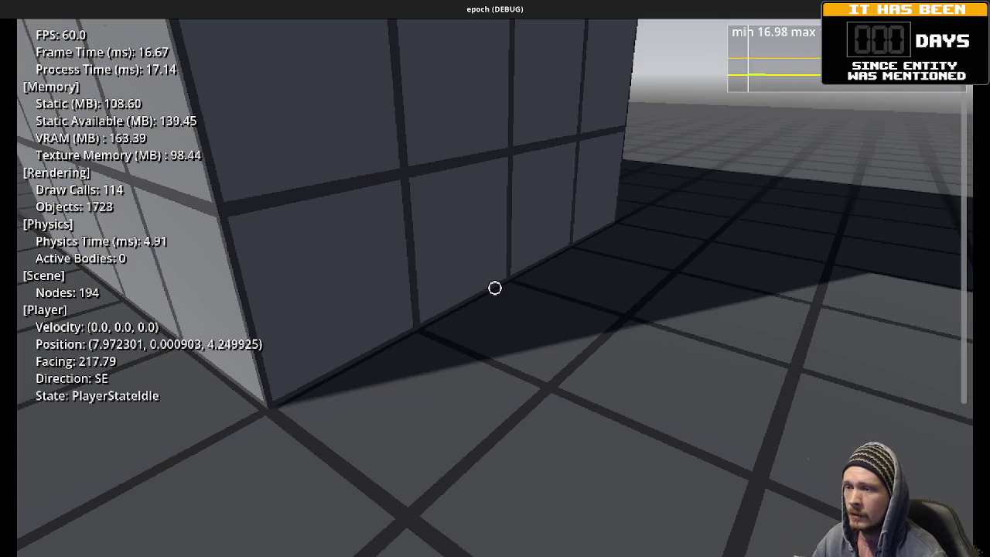
Step: Sprint back and jump onto the Elevator pad, hiding the debug overlay as it rises
left_click(505, 243)
key("w")
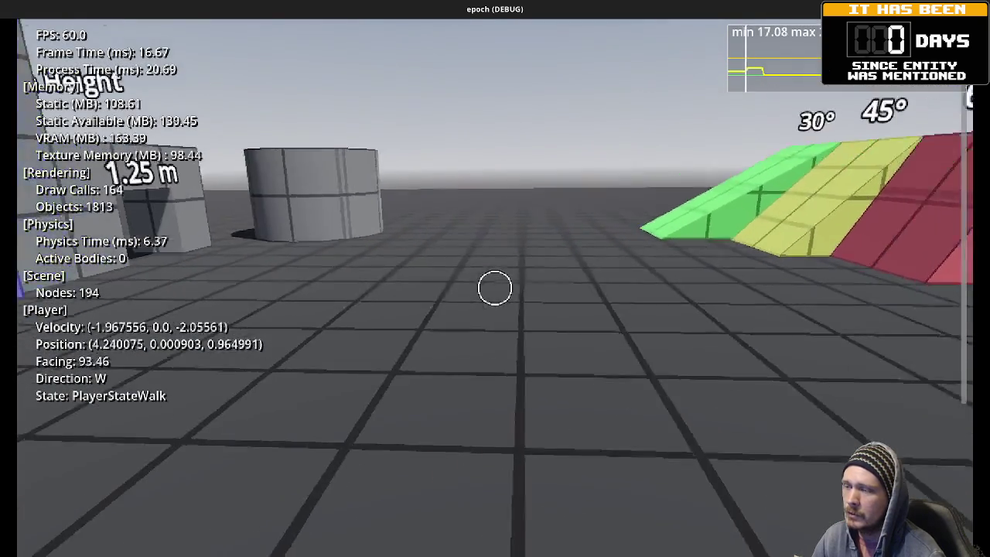
key("shift+w")
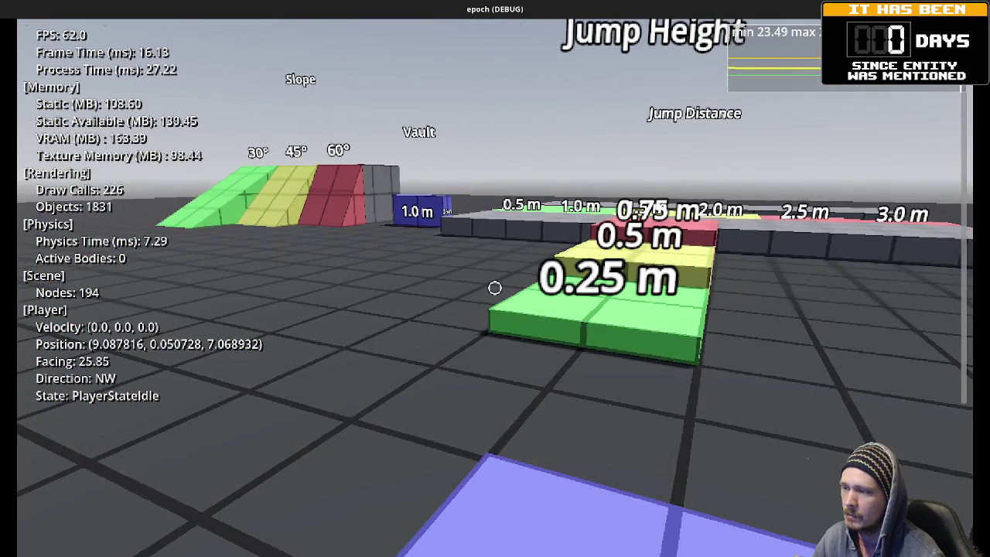
key("space")
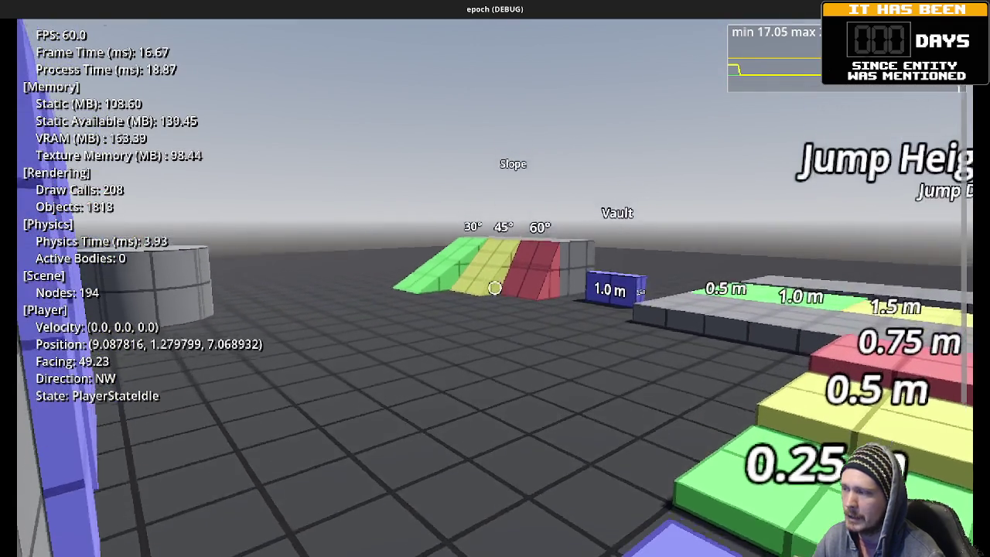
key("F3")
key("w")
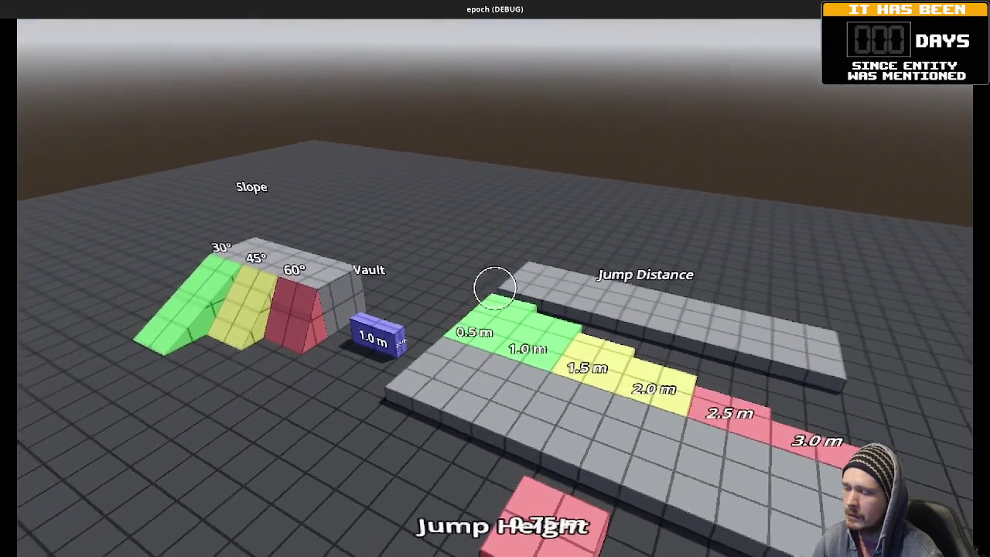
Step: Drop off beside the Jump Distance blocks and turn the debug stats overlay back on
key("w")
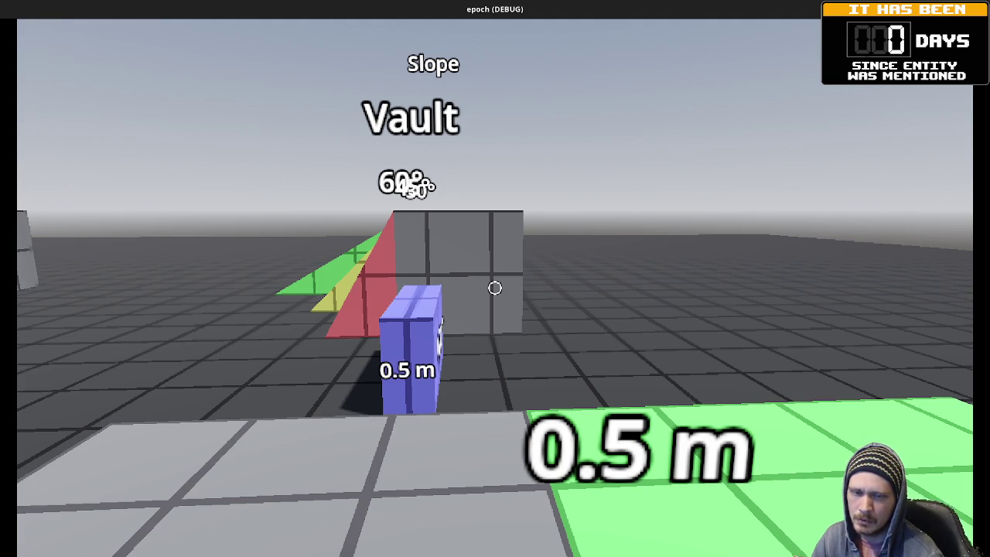
key("F3")
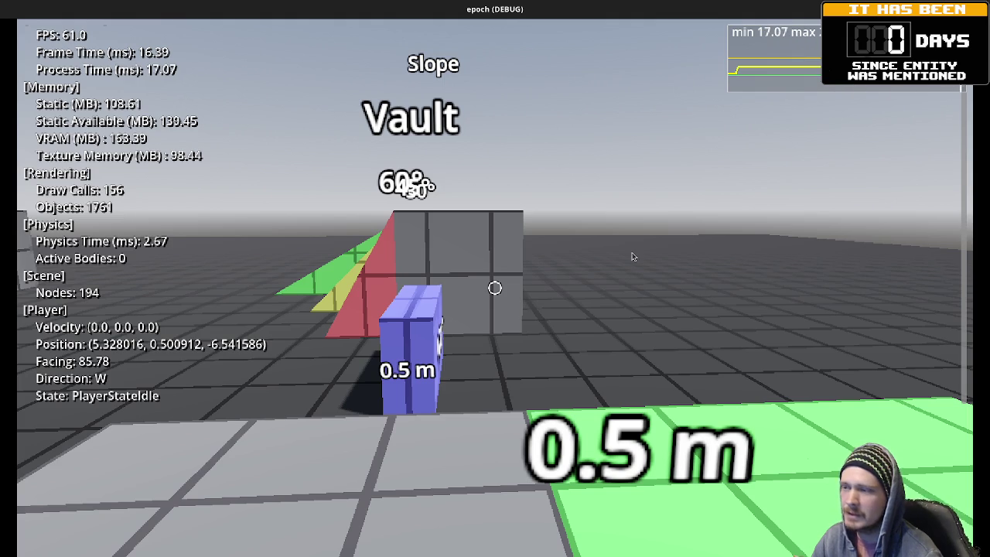
Step: Climb the vault box, jump onto the green 30° ramp, and sprint-jump past the Vault area
key("w")
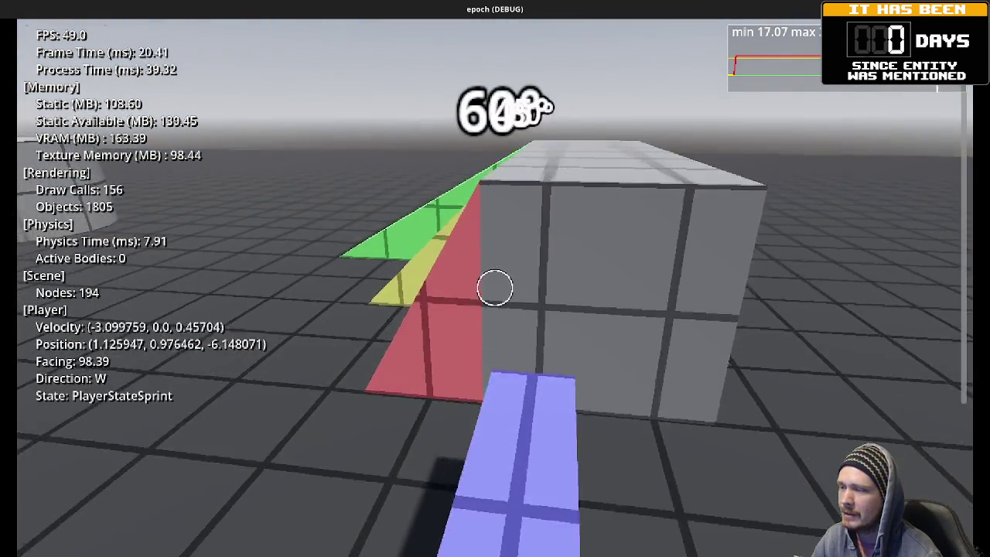
key("space")
key("w")
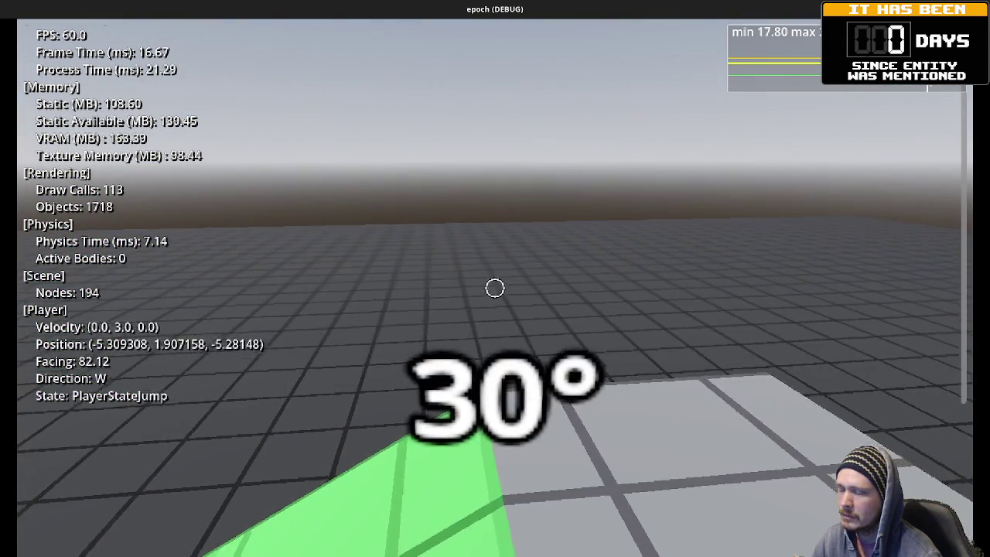
key("w")
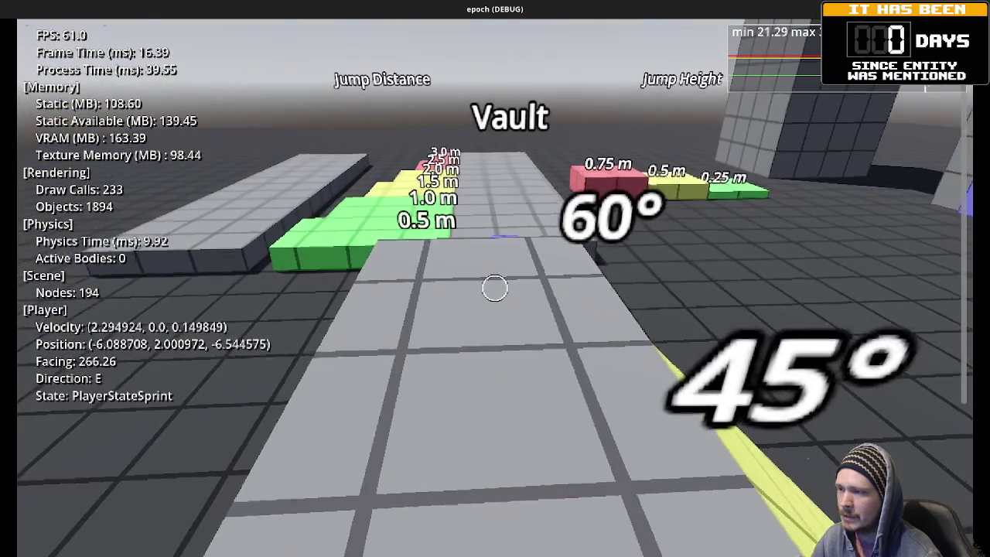
key("space")
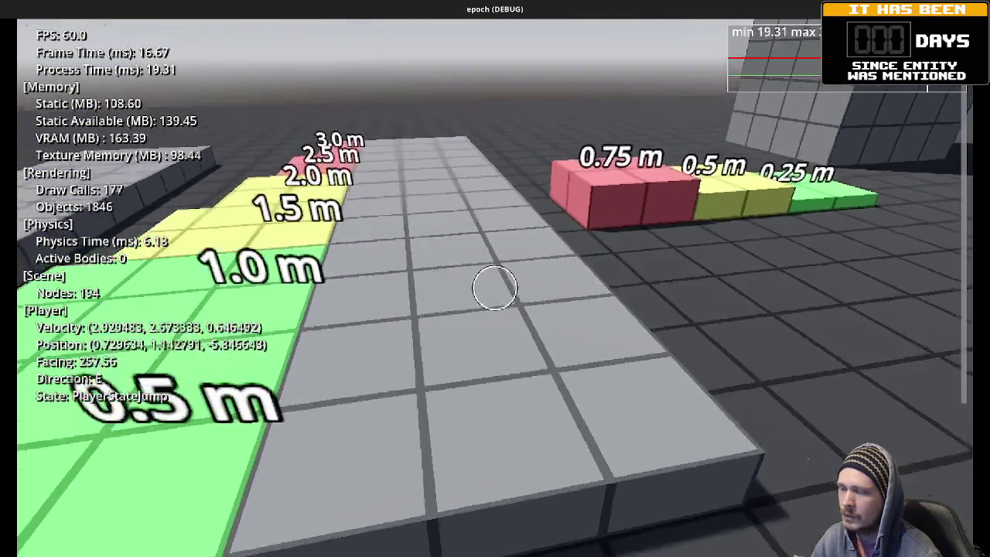
key("space")
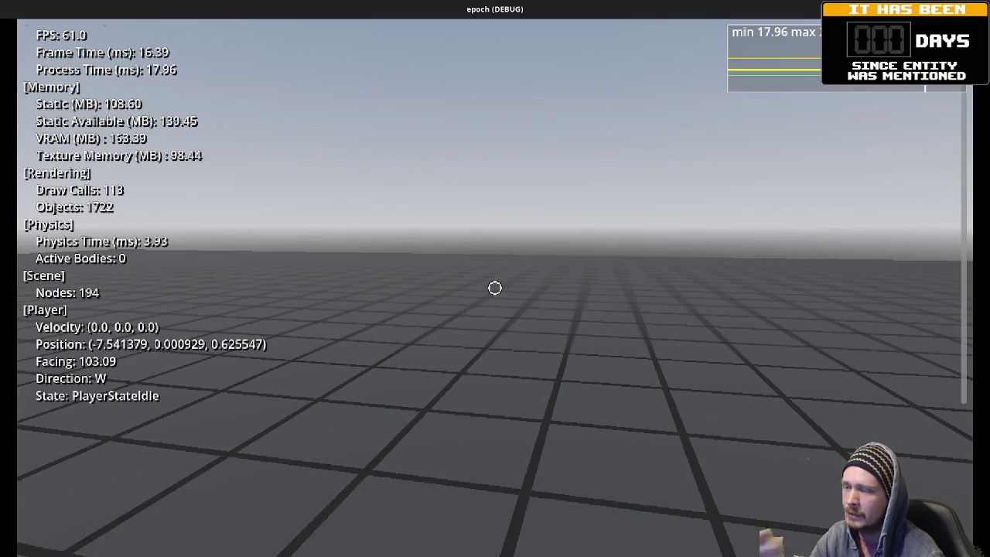
Step: Sprint-jump onto the 0.25 m block, then toward the Jump Distance markers and Vault block
key("w")
key("shift+w")
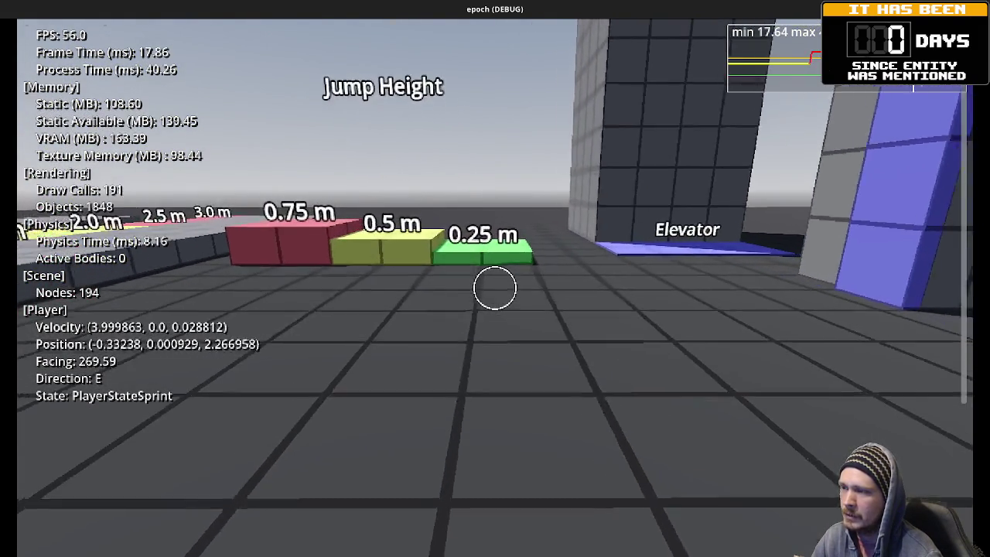
key("space")
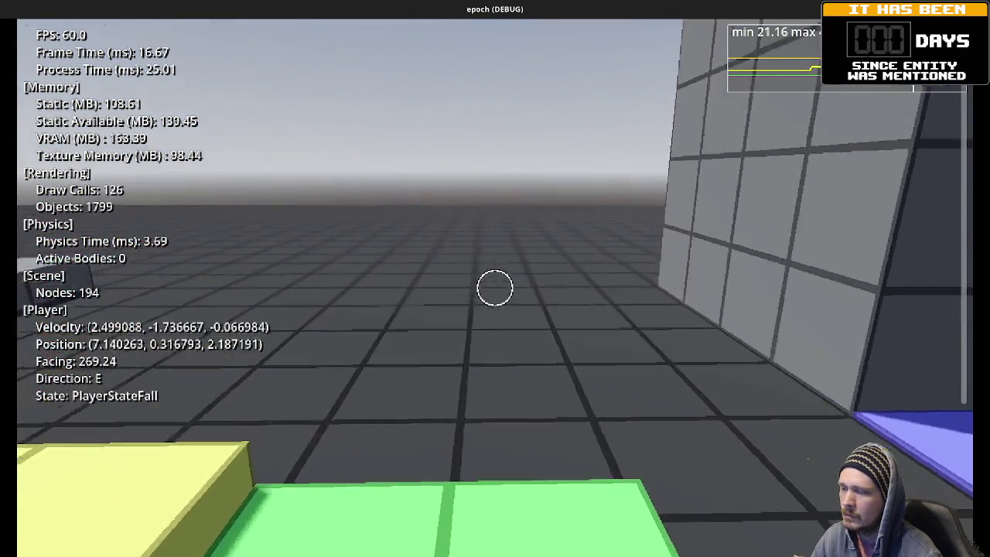
key("shift+w")
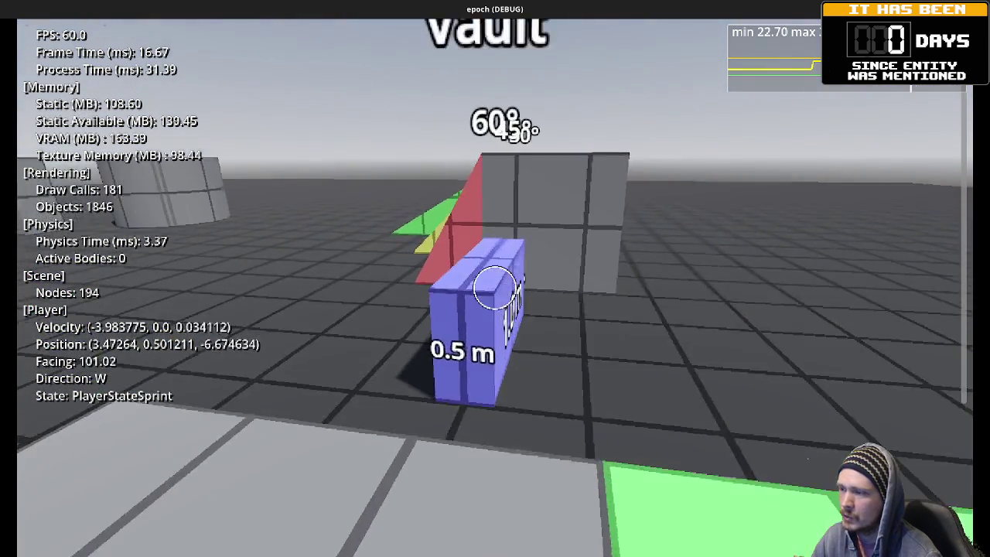
key("space")
key("w")
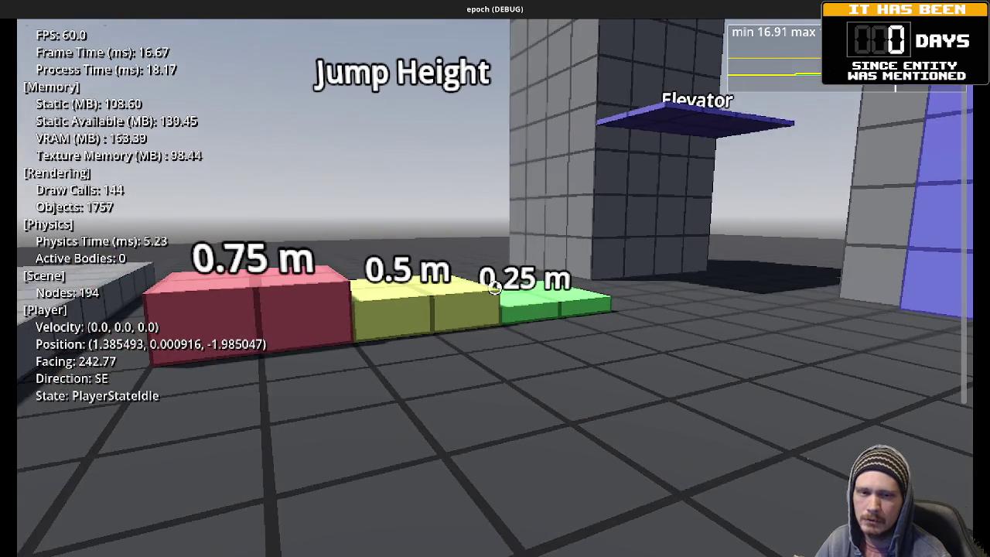
Step: Sprint toward the Elevator, hide the debug overlay, and walk up to the blue 0.5 m block
key("w")
key("shift")
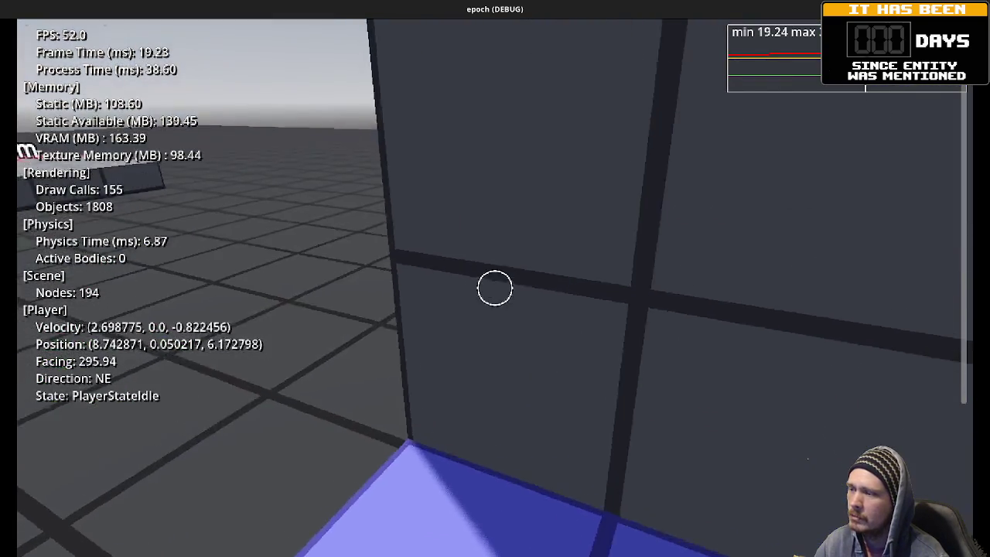
key("F3")
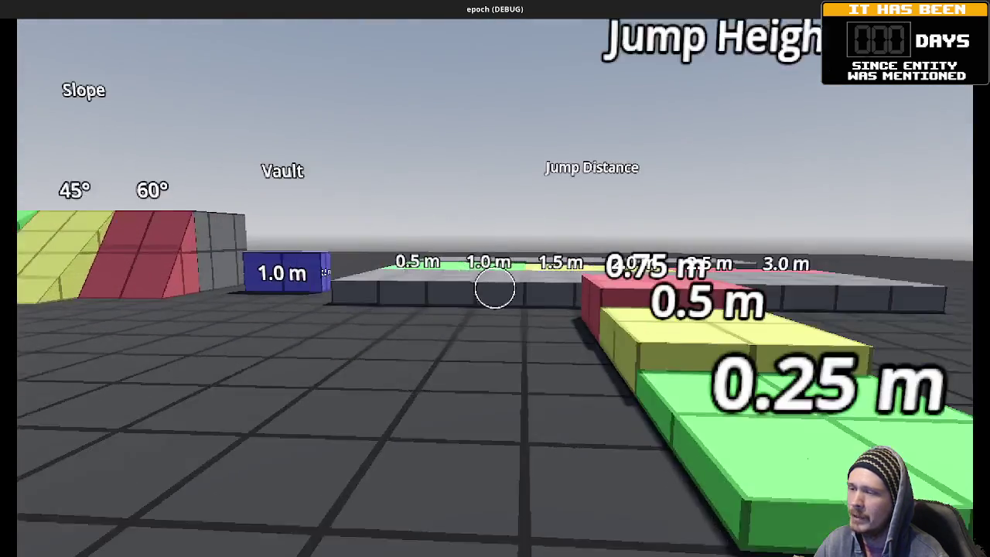
key("w")
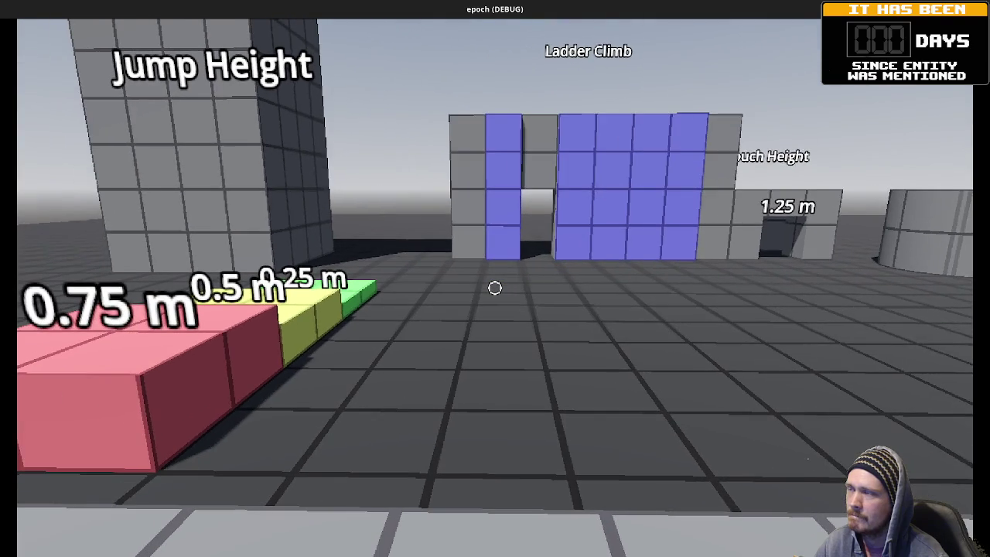
key("w")
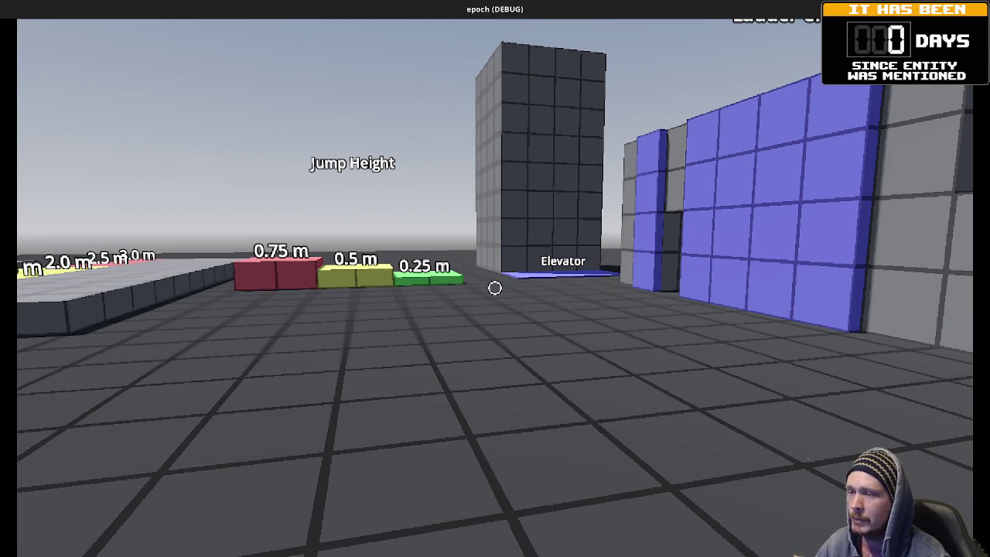
Step: Approach the elevator tower and look over the jump-height blocks
key("w")
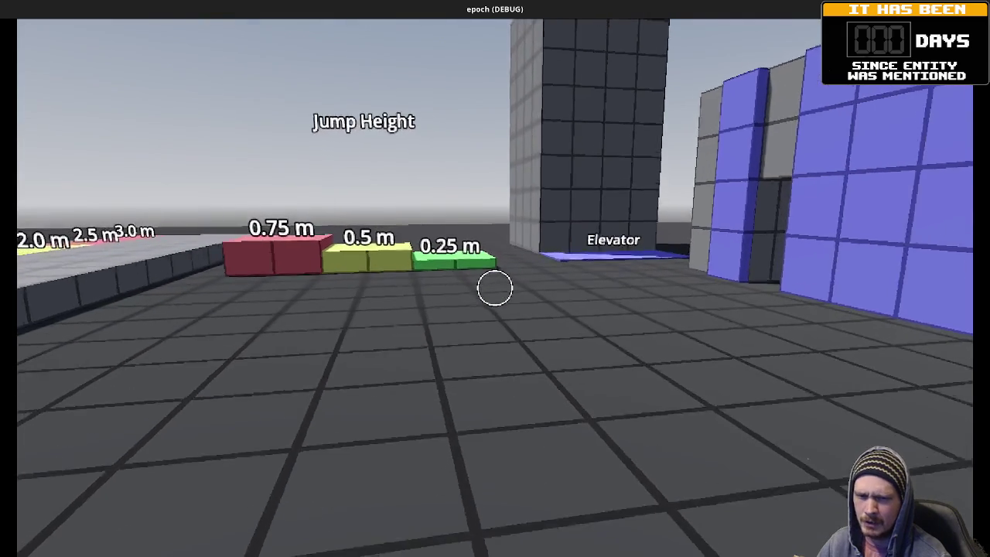
key("w")
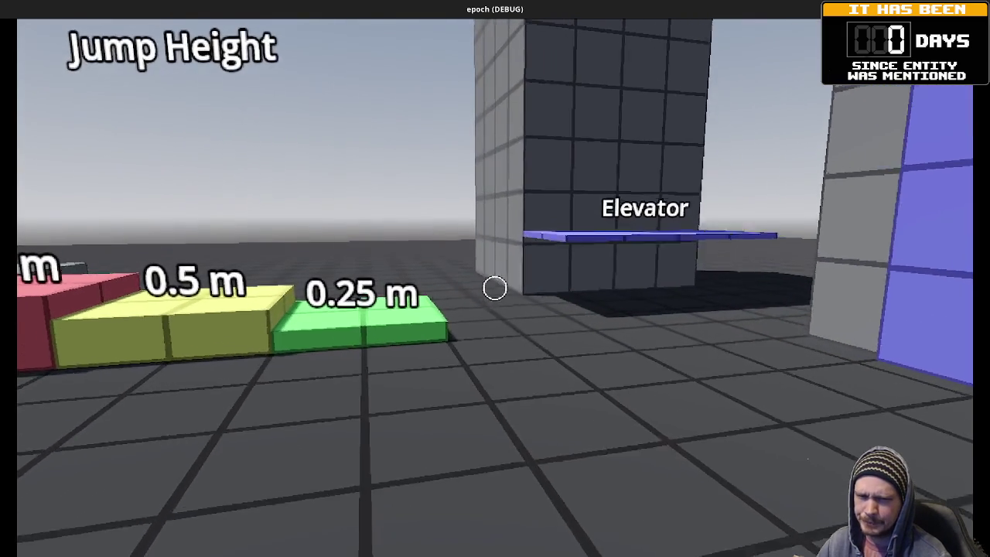
key("s")
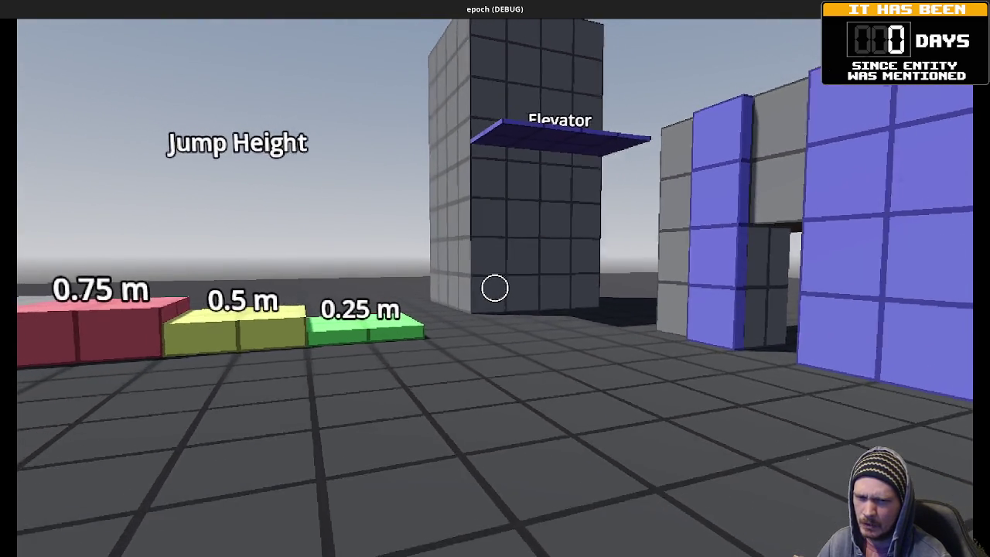
key("w")
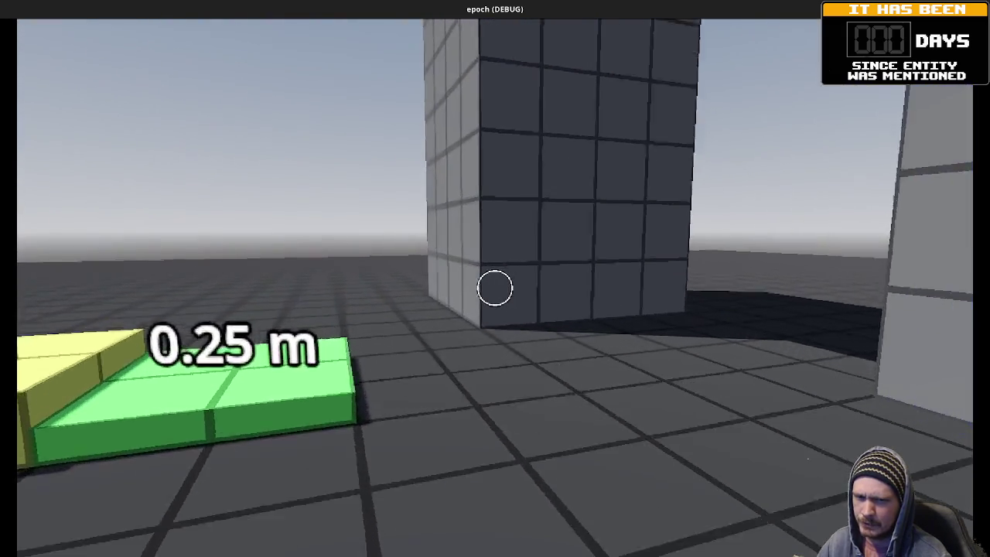
Step: Run along the Jump Distance row past the 0.5 m block up to the Vault wall
key("w")
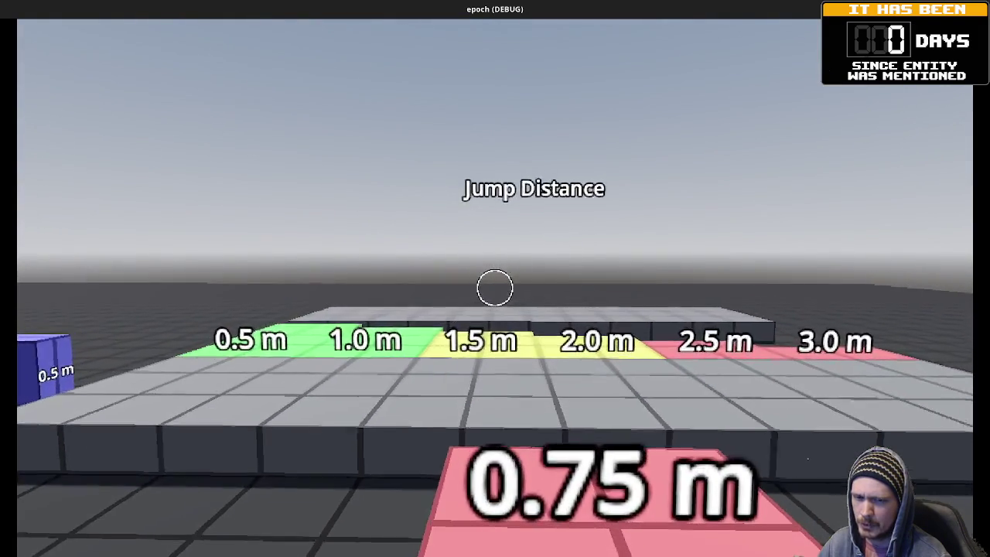
key("w")
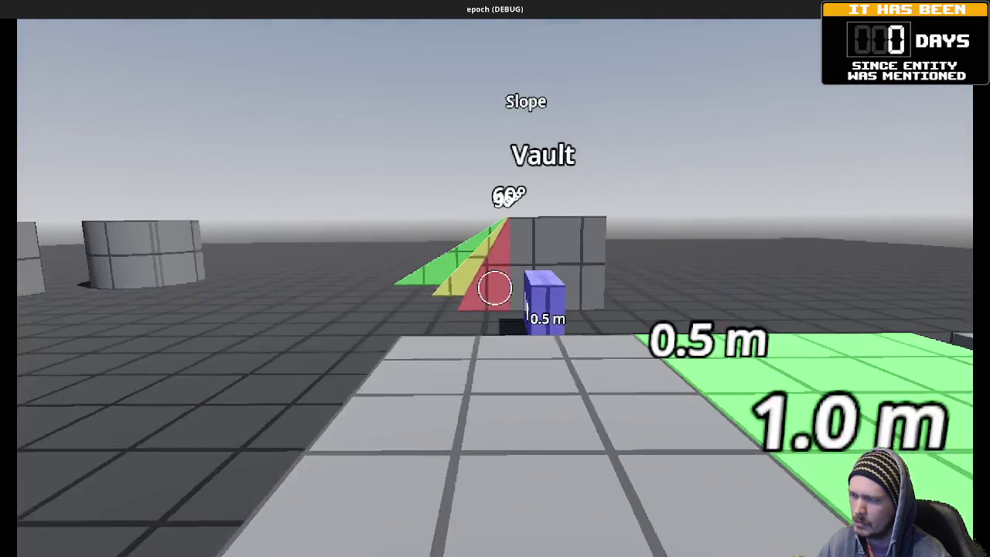
key("w")
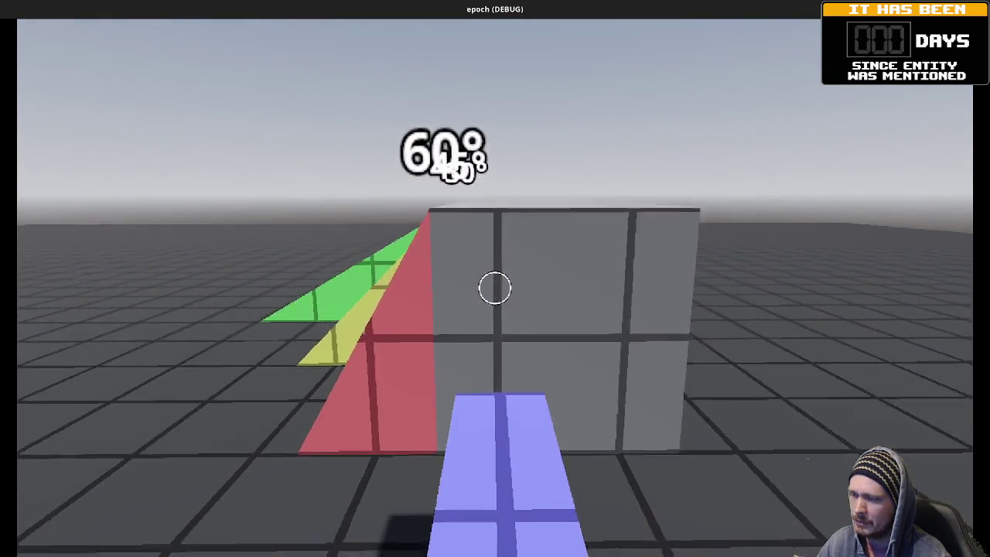
key("w")
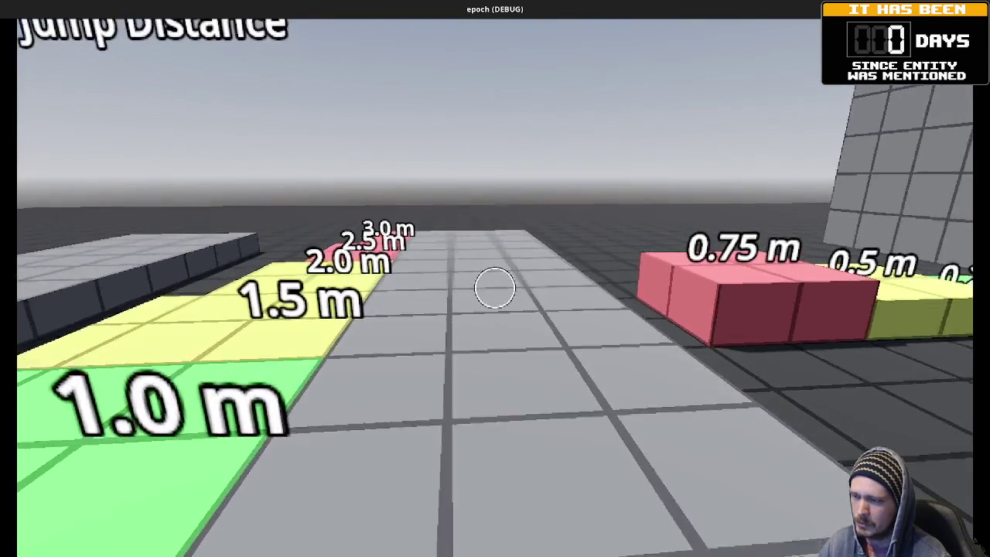
key("w")
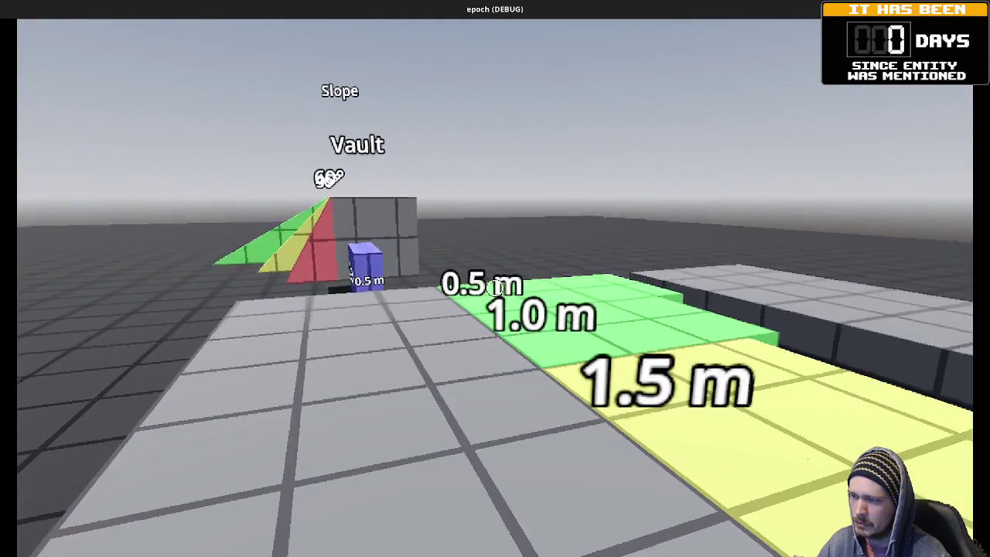
key("w")
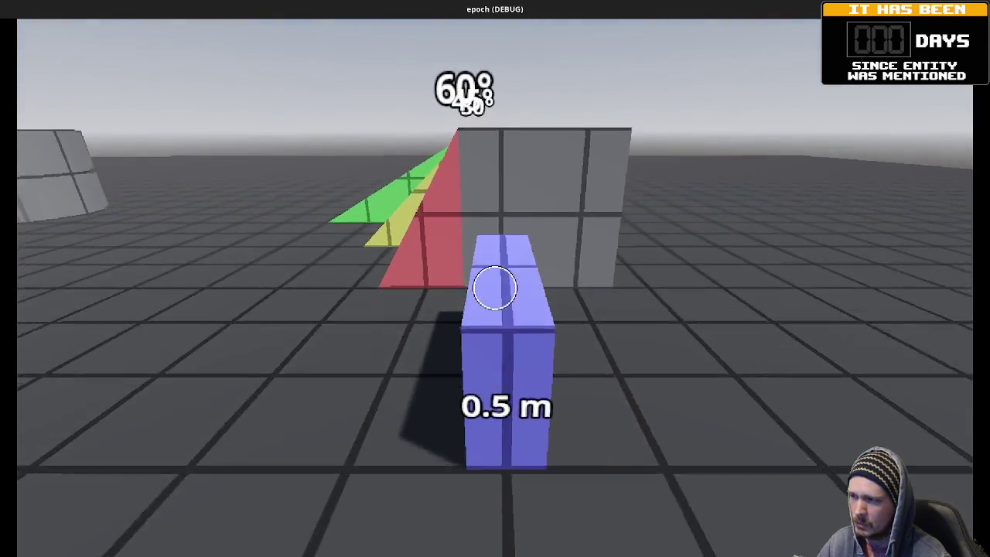
key("w")
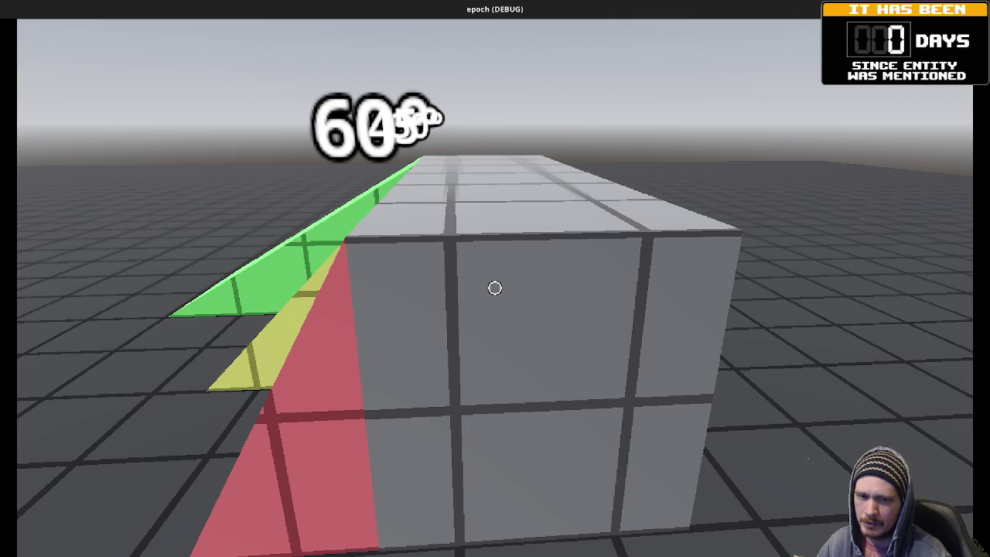
Step: Back away from the Vault wall and head past the blue ladder wall toward the cylinder
key("s")
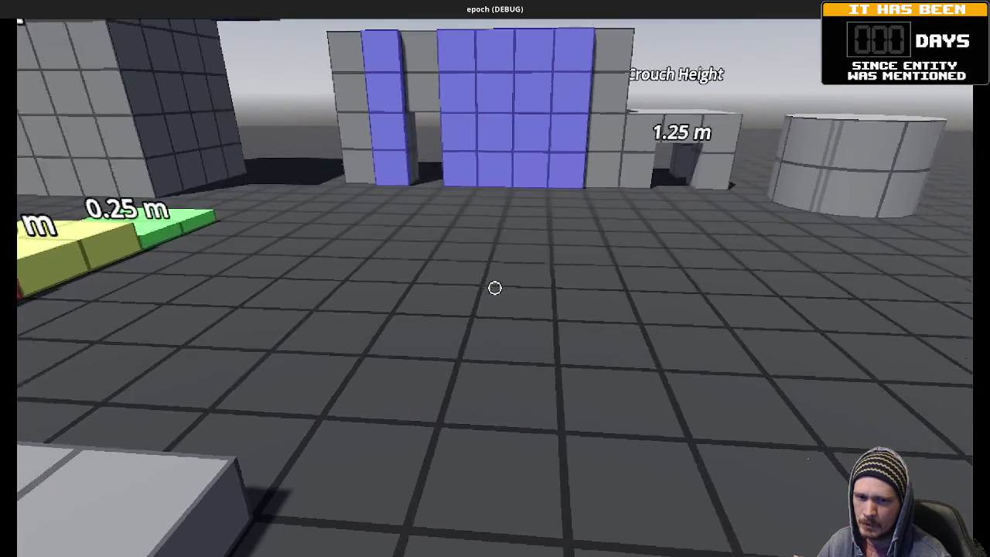
key("w")
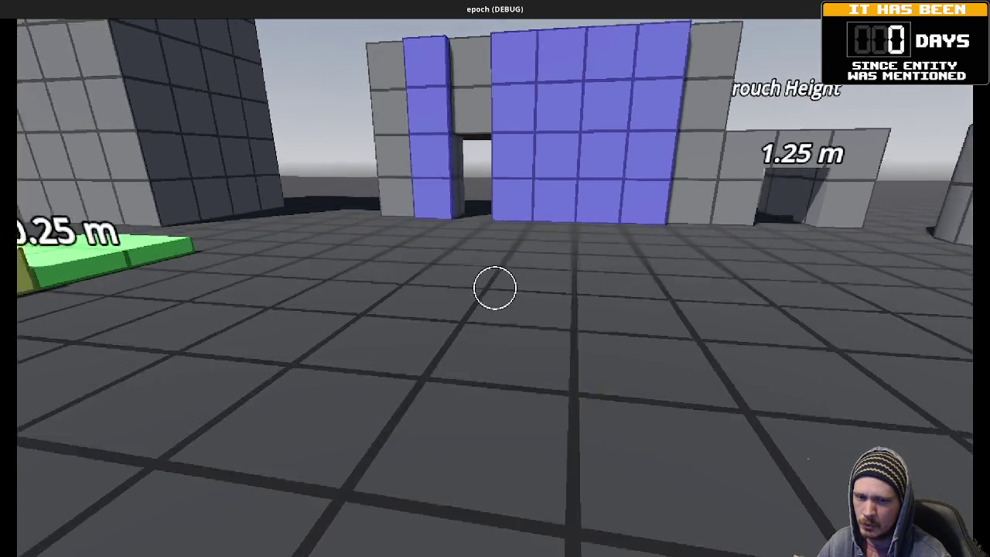
key("w")
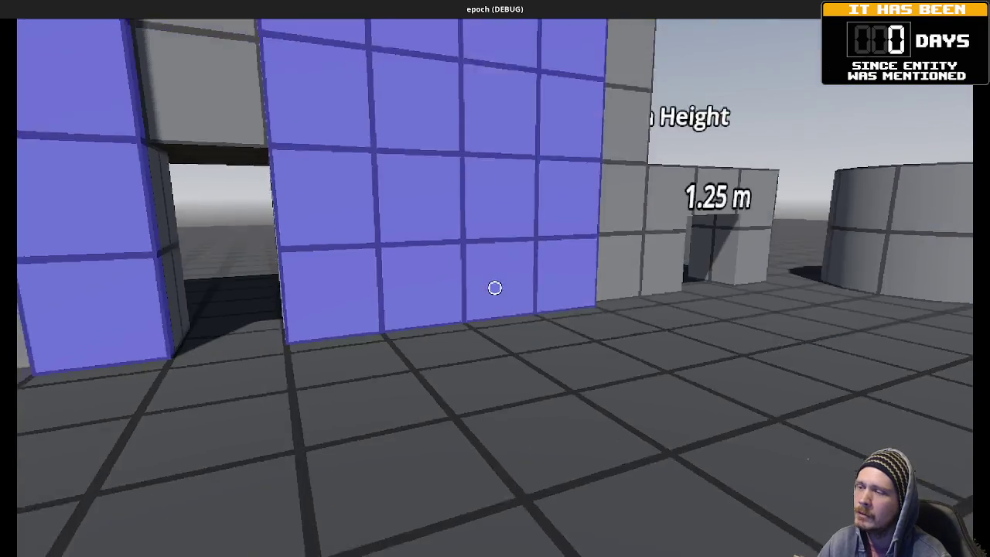
key("w")
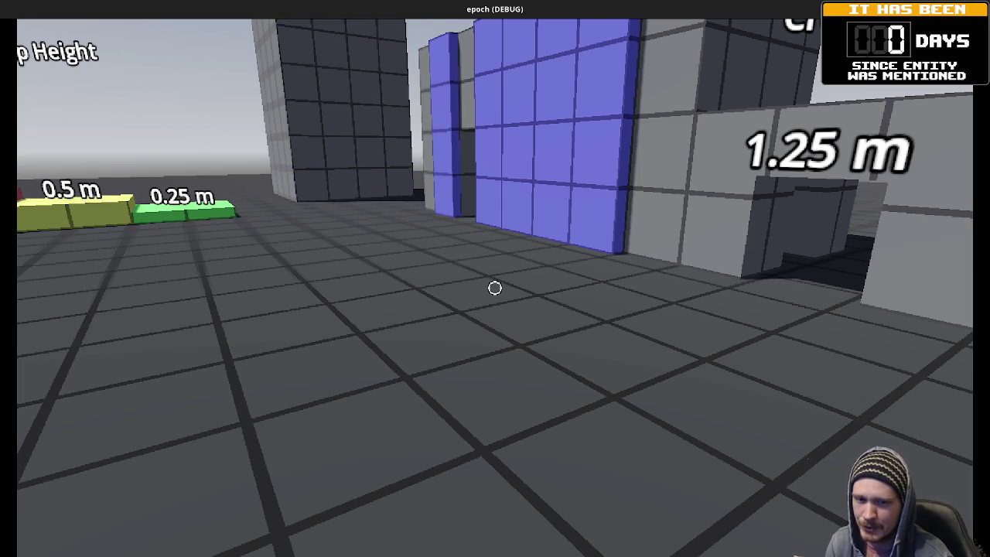
mouse_move(494, 288)
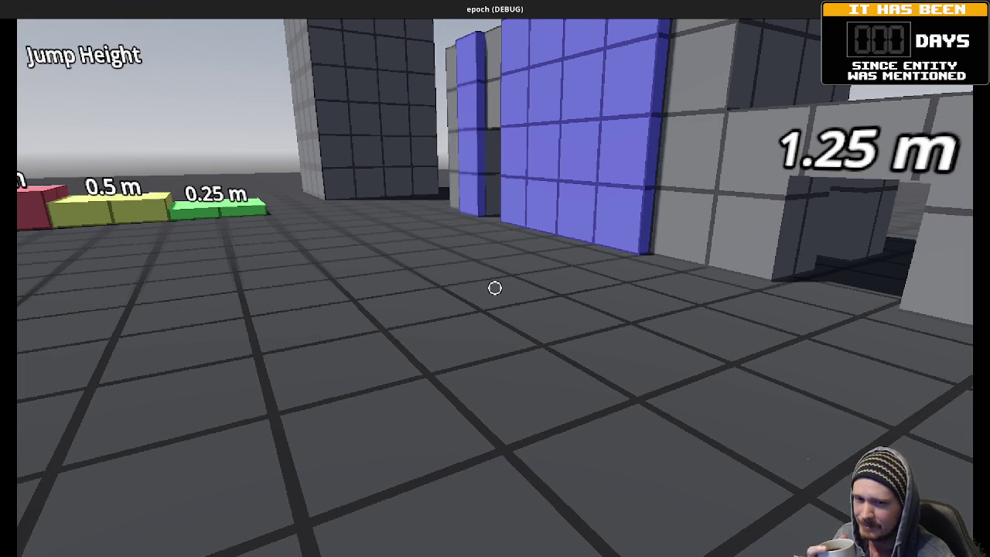